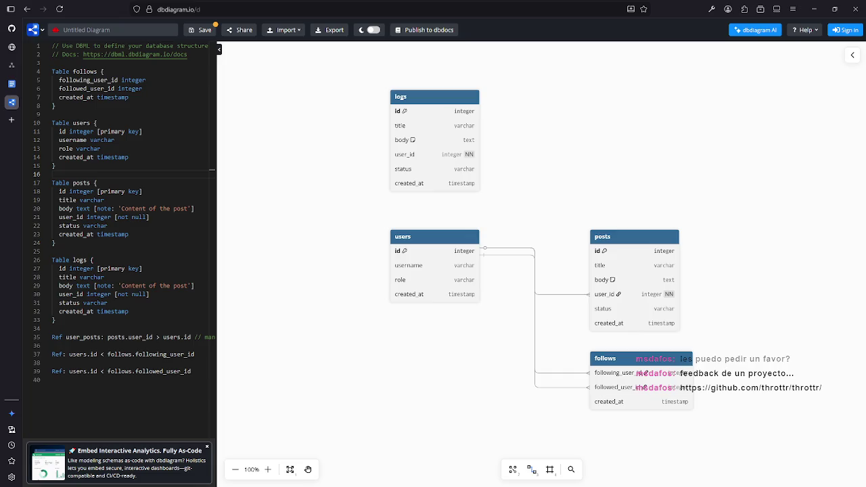
Step: Open the throttr repo and follow the README's docs.throttr.cl/about-server.html link
click(12, 104)
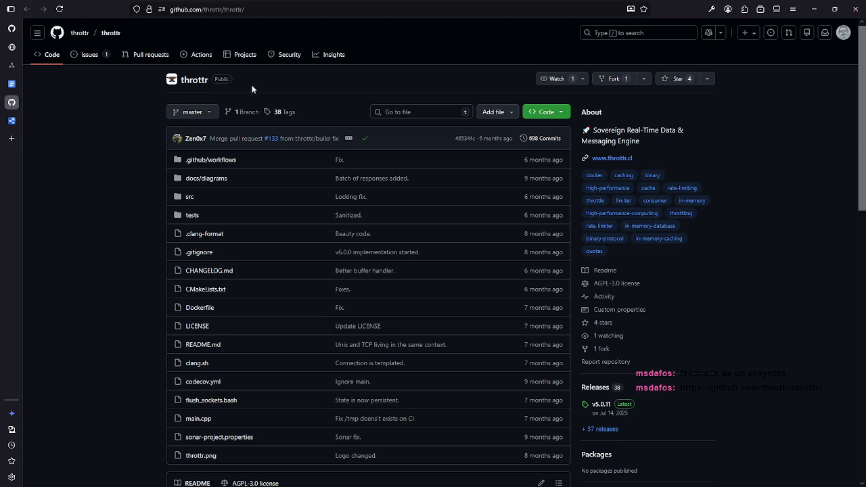
scroll(223, 229, down, 7)
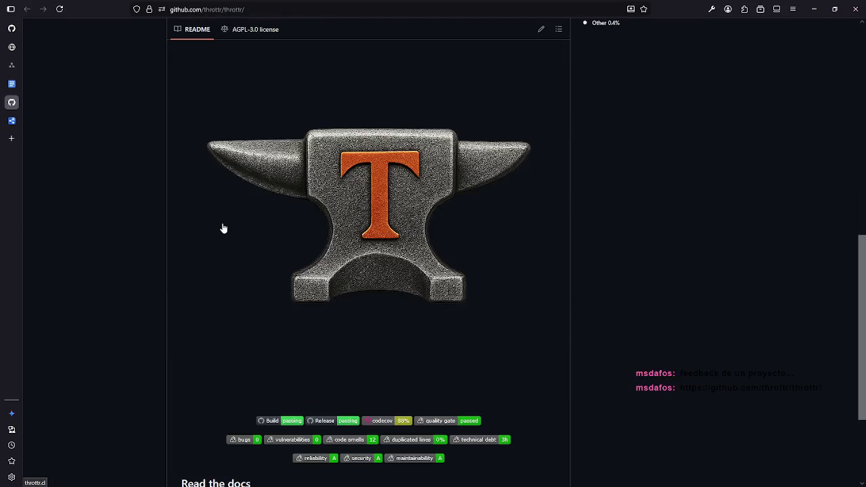
scroll(224, 228, down, 2)
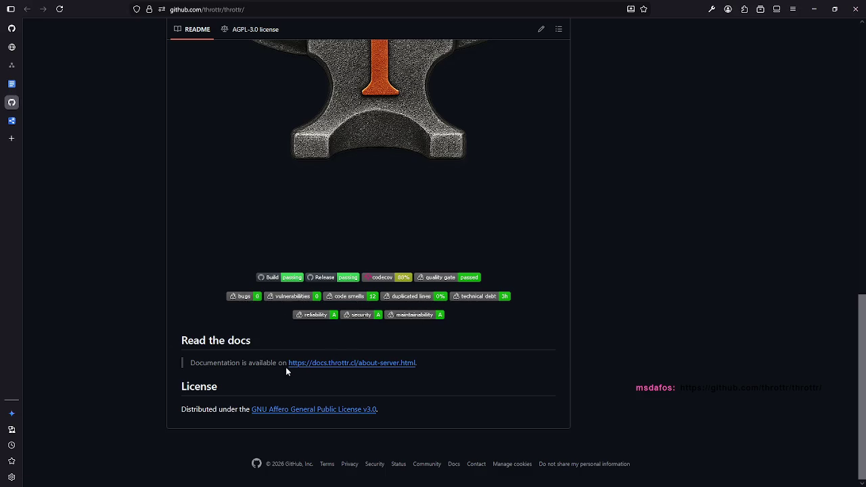
click(349, 364)
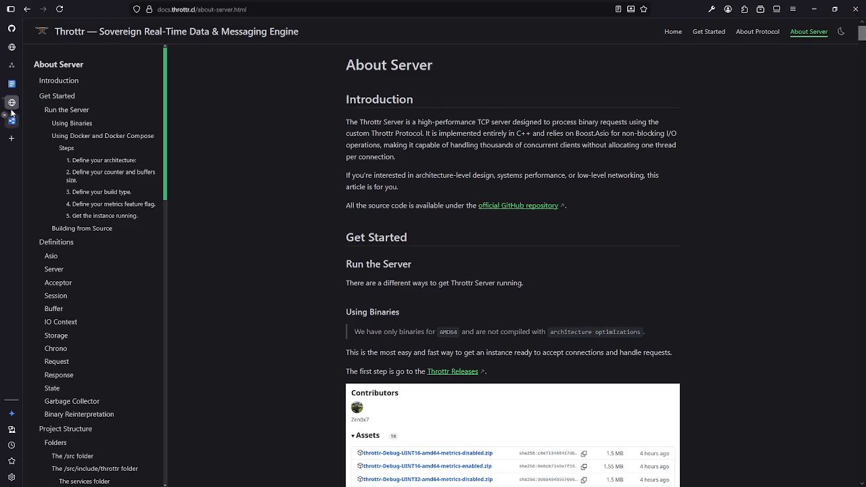
Step: Go back from About Server to the throttr repository page and scroll to its top
key(alt+Left)
scroll(166, 255, up, 15)
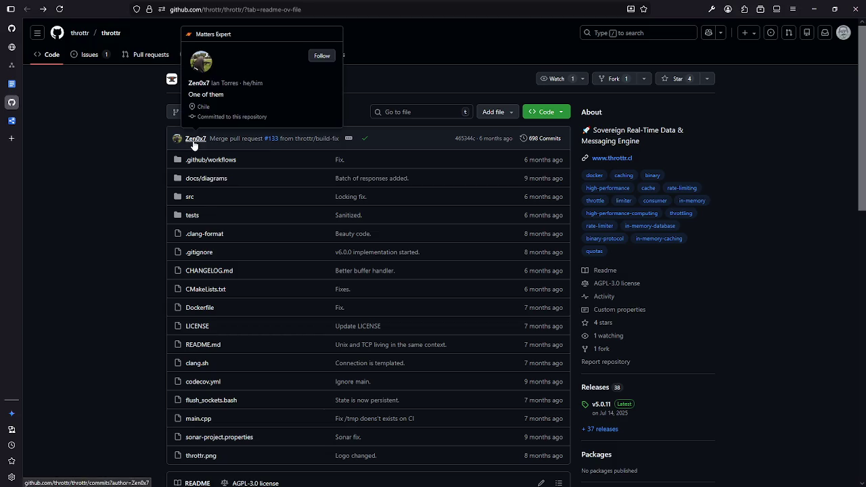
scroll(130, 166, down, 2)
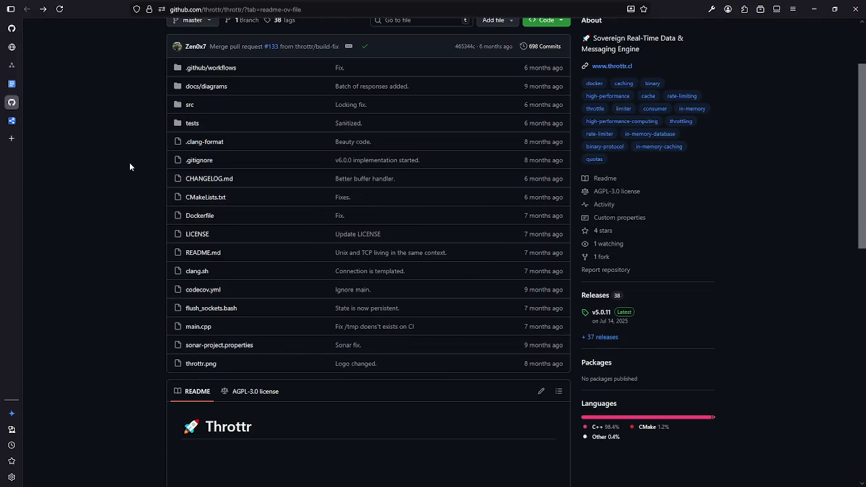
scroll(129, 162, up, 1)
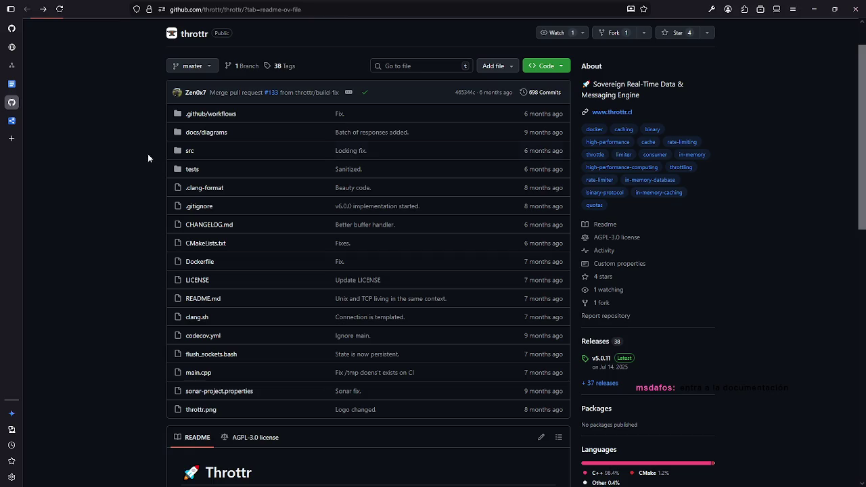
click(215, 134)
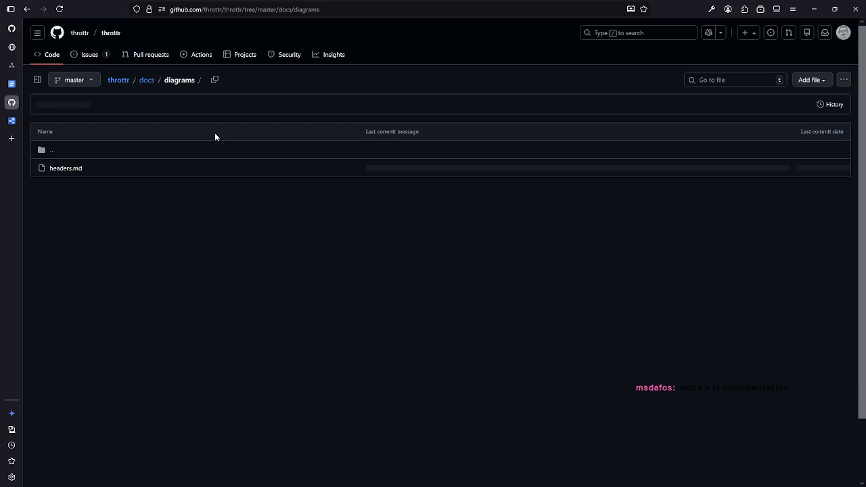
click(64, 169)
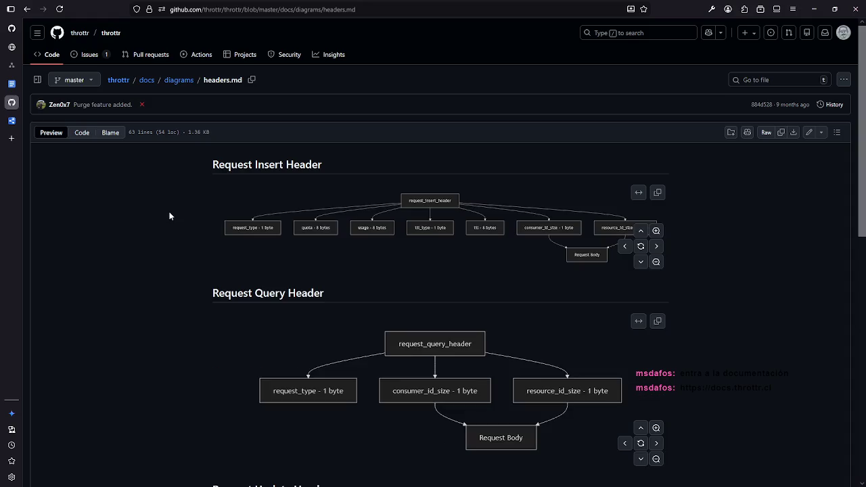
scroll(170, 215, down, 8)
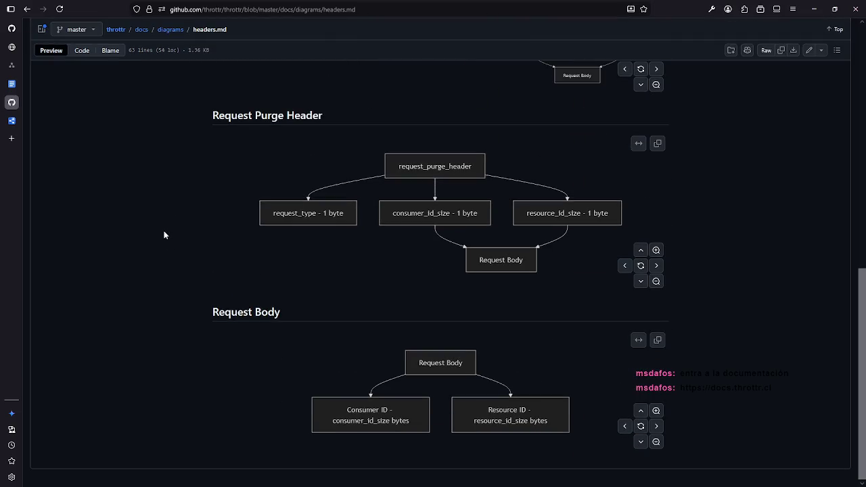
scroll(443, 455, up, 5)
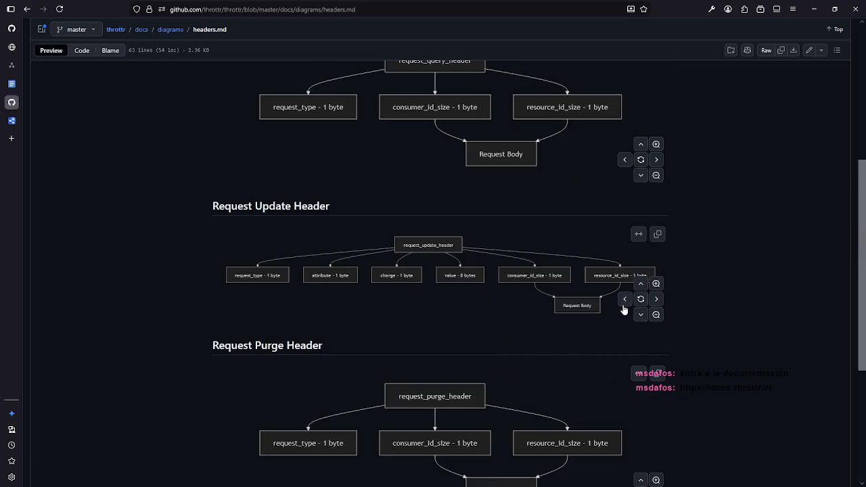
click(624, 298)
click(658, 301)
click(170, 29)
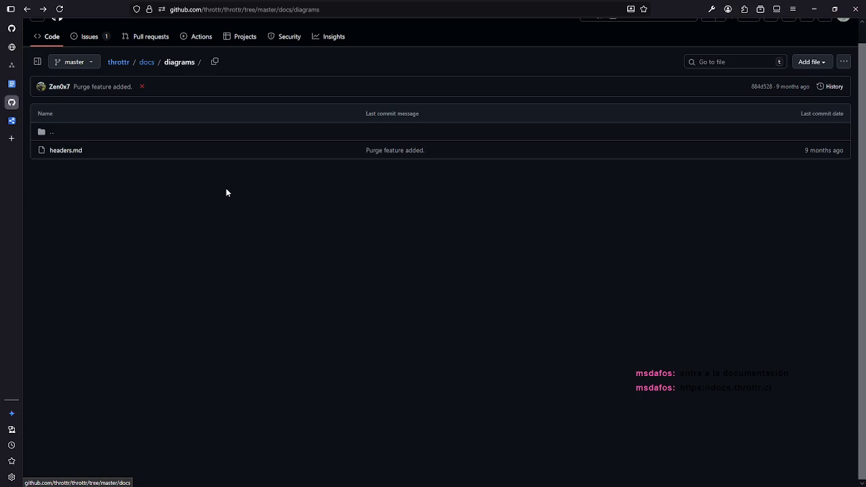
key(alt+Left)
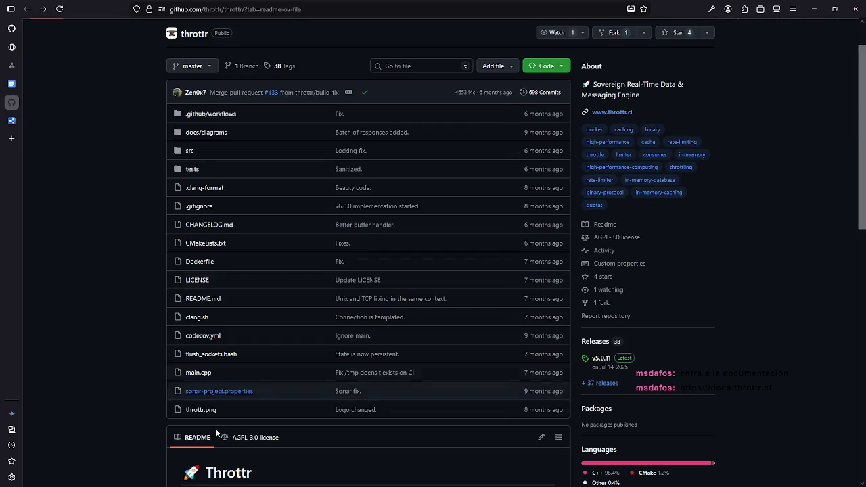
Step: Scroll to the end of the README, then switch to the docs.throttr.cl home page tab
scroll(203, 392, down, 15)
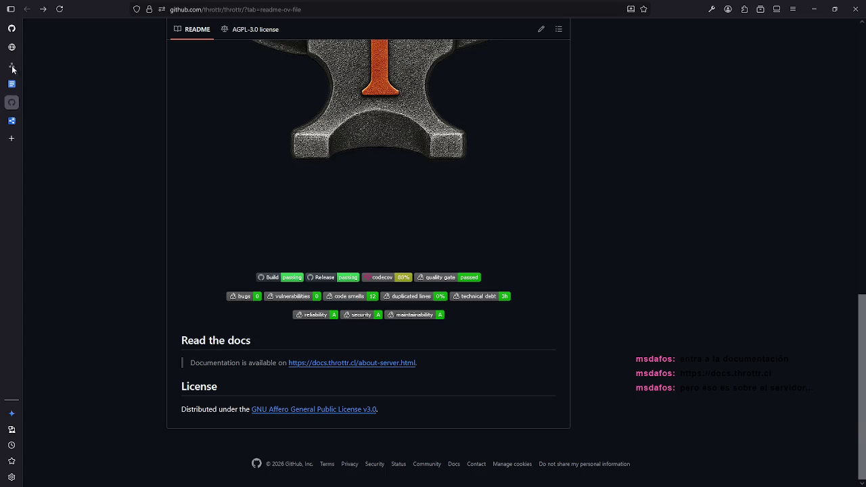
click(11, 102)
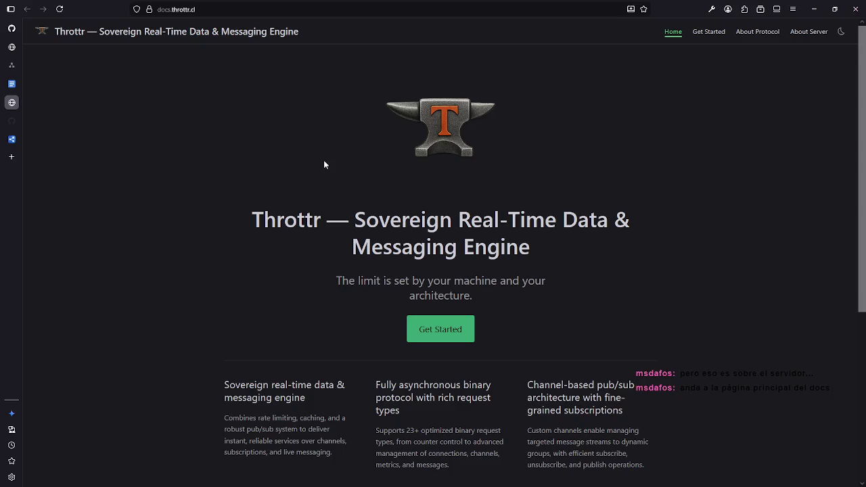
Step: Scroll through the docs home feature cards, then return to the throttr README on GitHub
scroll(324, 163, down, 2)
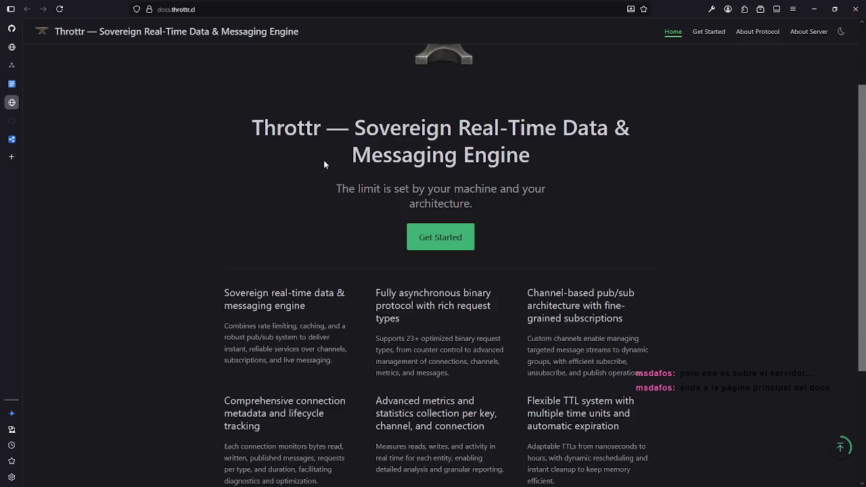
scroll(324, 164, down, 1)
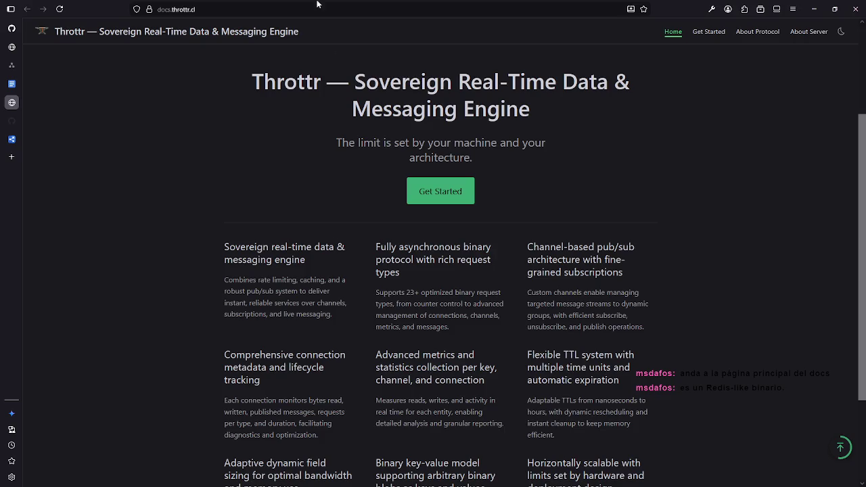
click(12, 121)
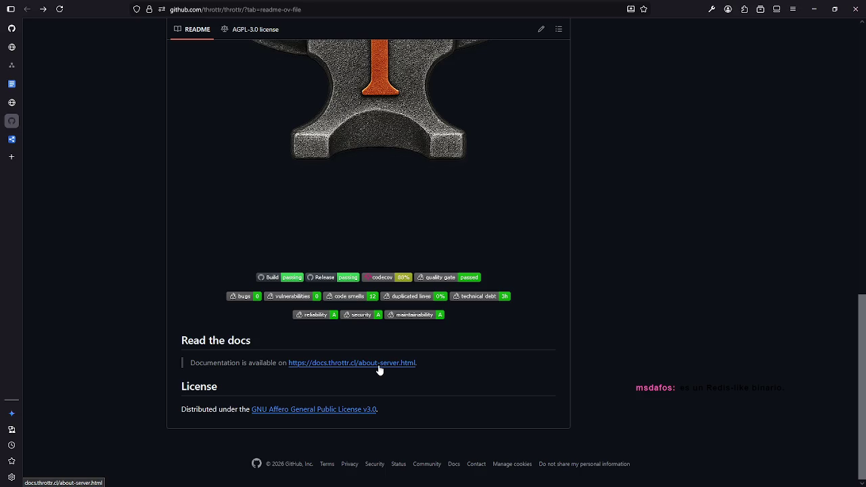
Step: Open headers.md in the docs/diagrams folder to view the header diagrams
scroll(379, 370, up, 15)
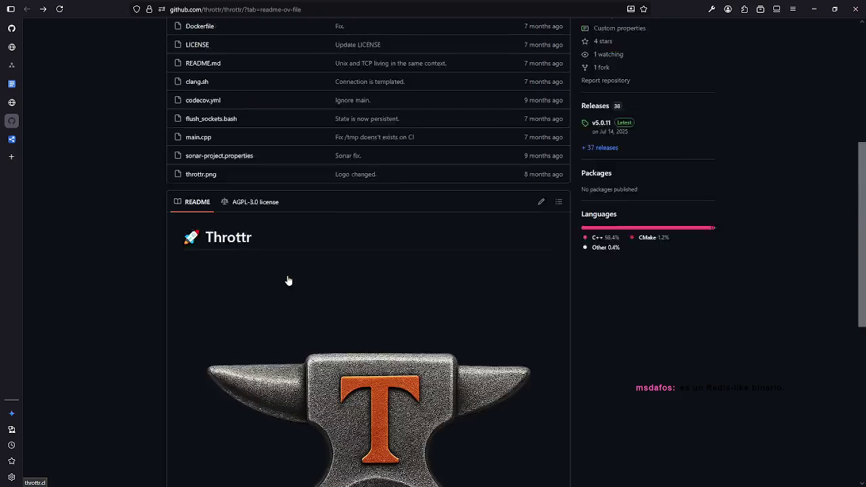
click(206, 179)
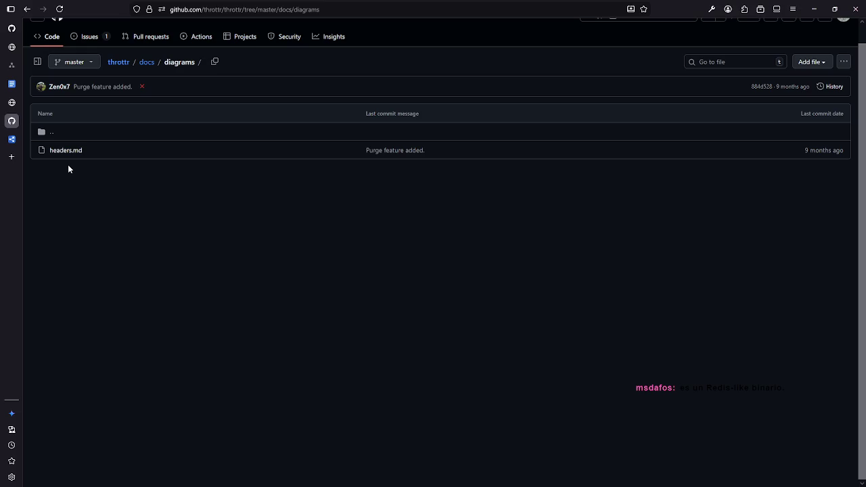
click(77, 152)
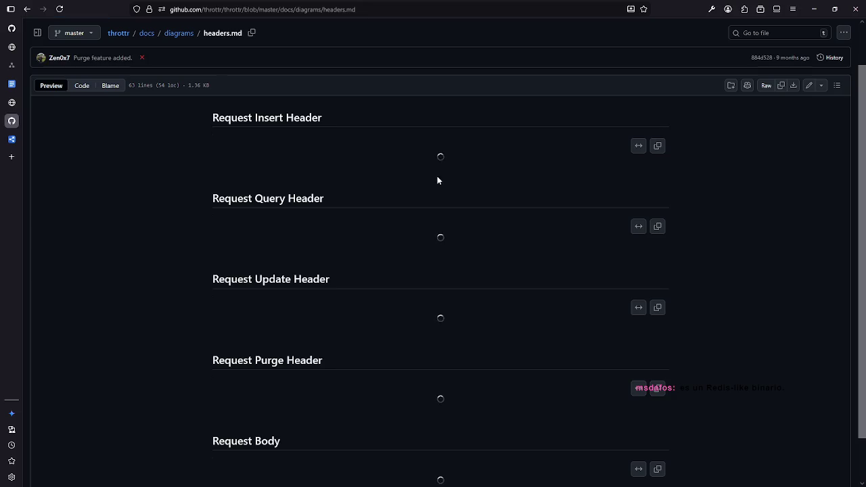
scroll(438, 180, up, 1)
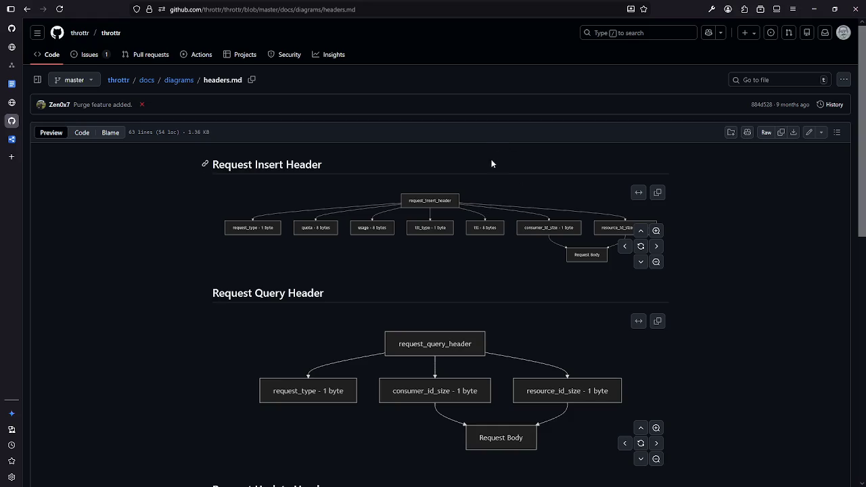
Step: Return to the repository main page and scroll the README down to Read the docs and License
key(alt+Left)
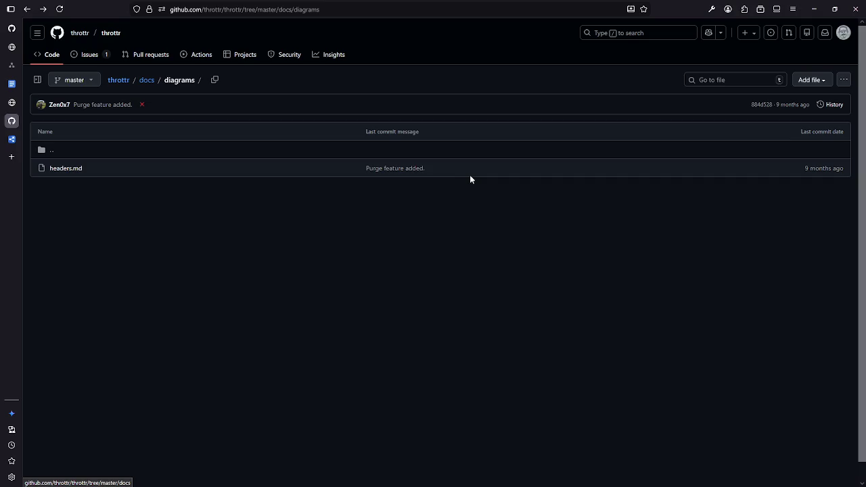
key(alt+Left)
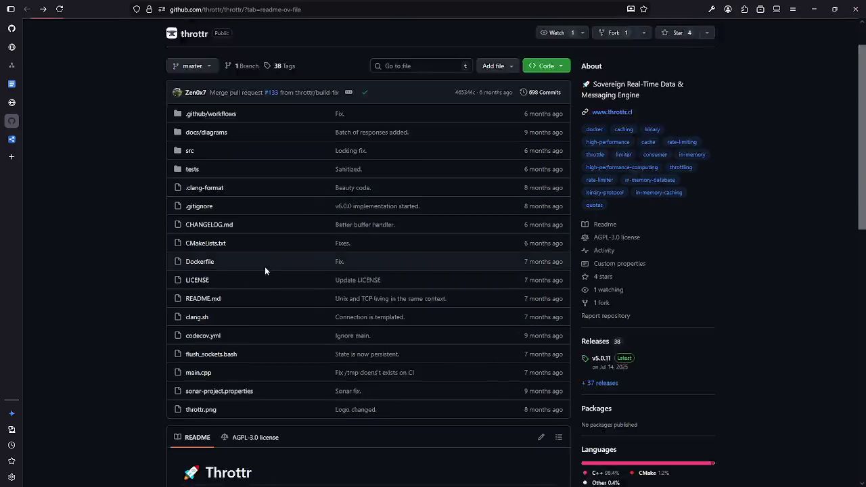
scroll(264, 269, down, 2)
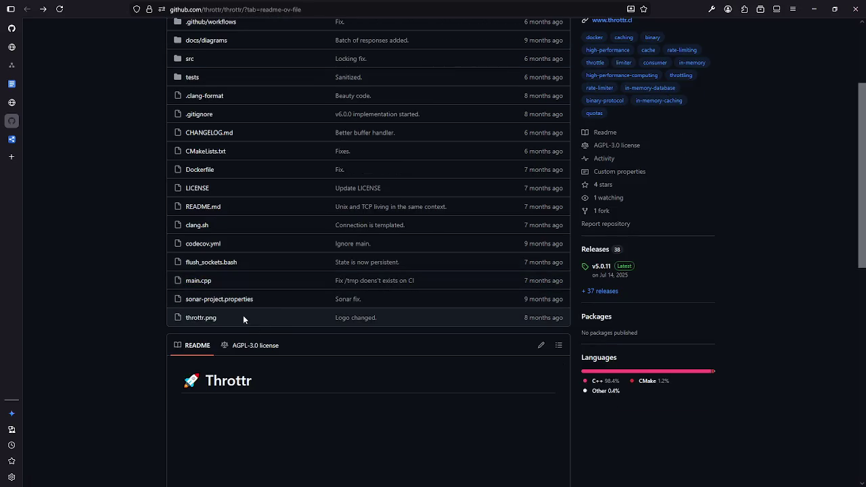
scroll(249, 392, down, 10)
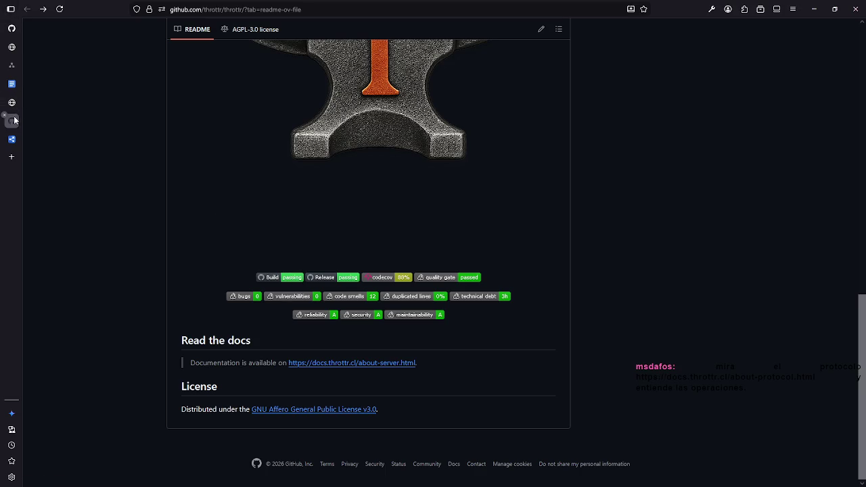
Step: Open the README docs link, close the extra docs home tab, and open about-server.html
click(369, 363)
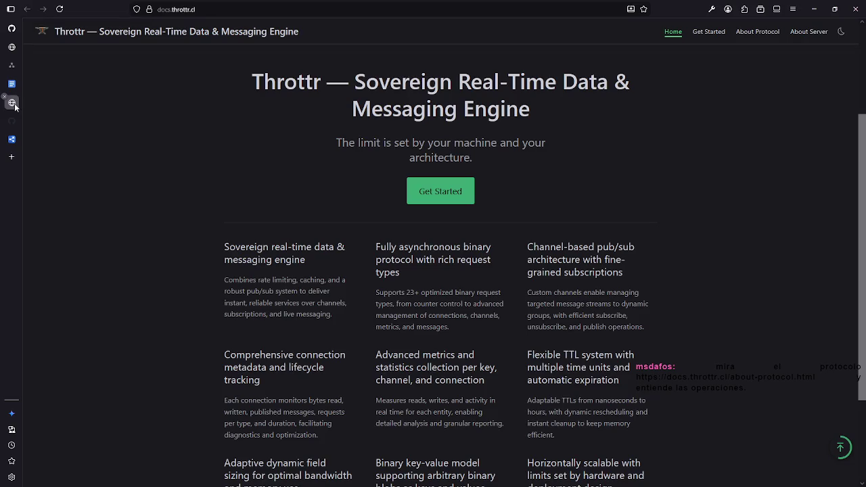
middle_click(9, 102)
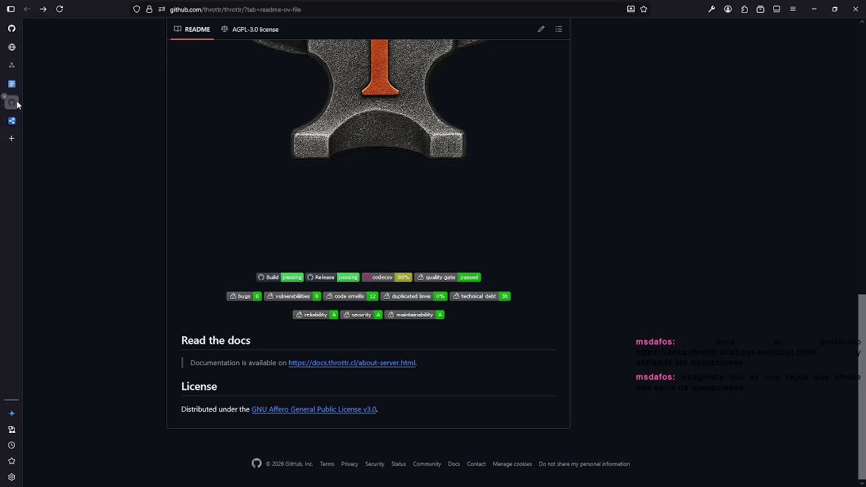
click(335, 364)
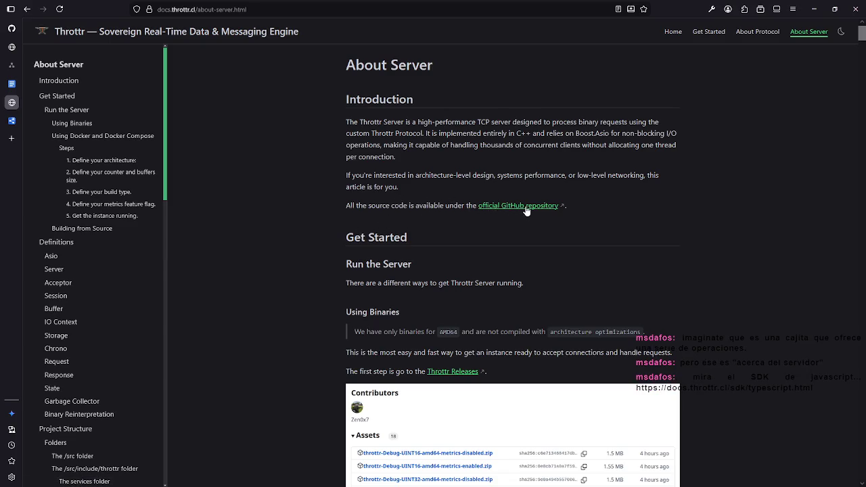
scroll(368, 232, down, 2)
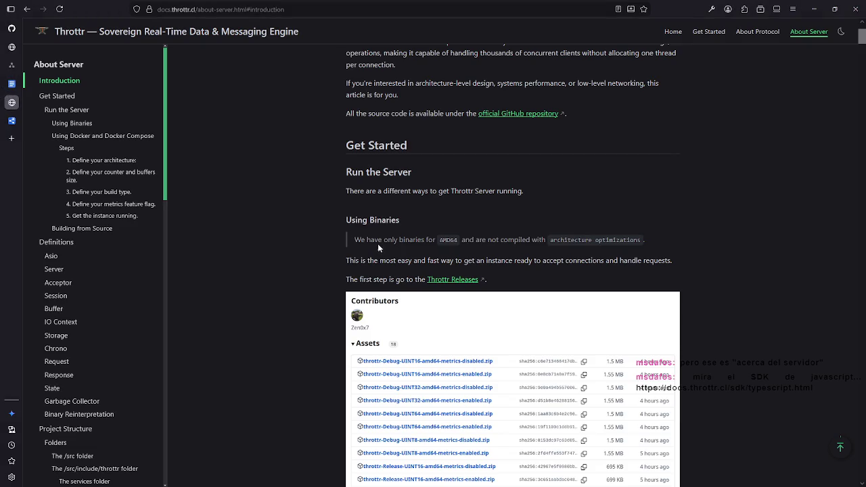
click(12, 85)
click(11, 102)
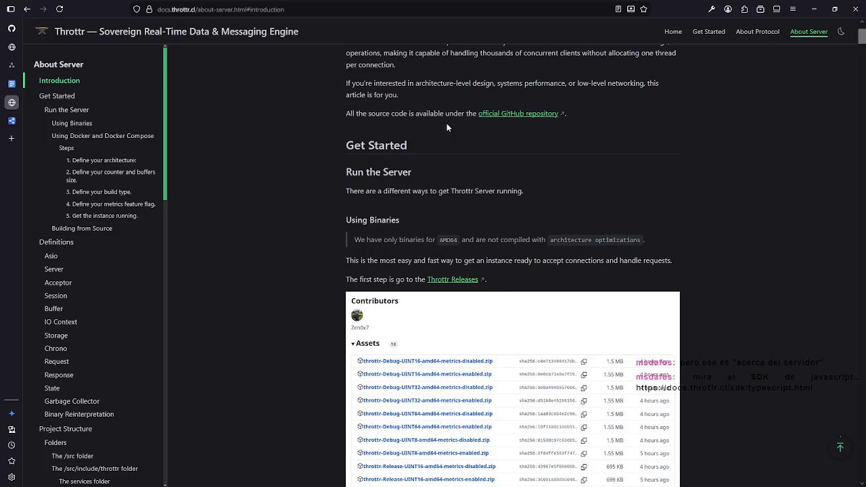
middle_click(544, 114)
click(11, 120)
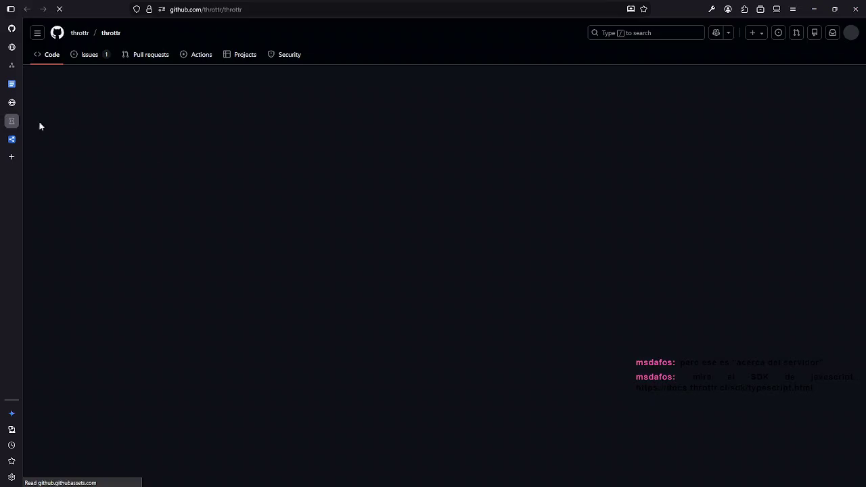
scroll(411, 190, down, 15)
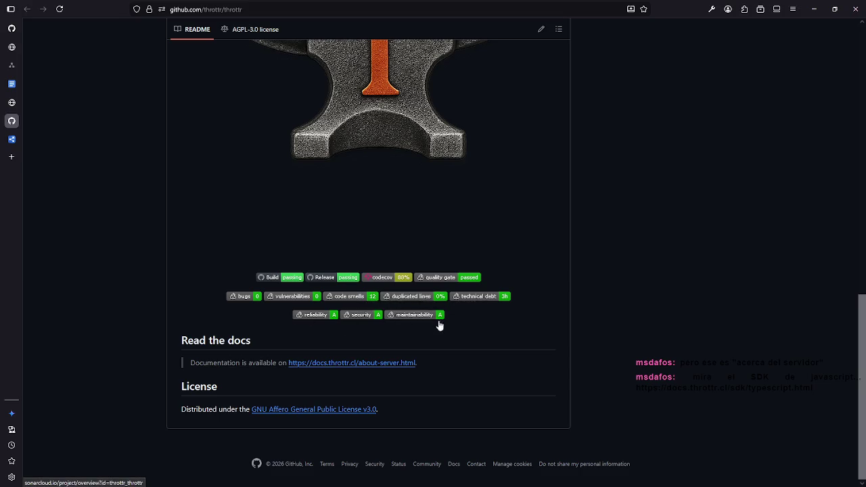
click(4, 116)
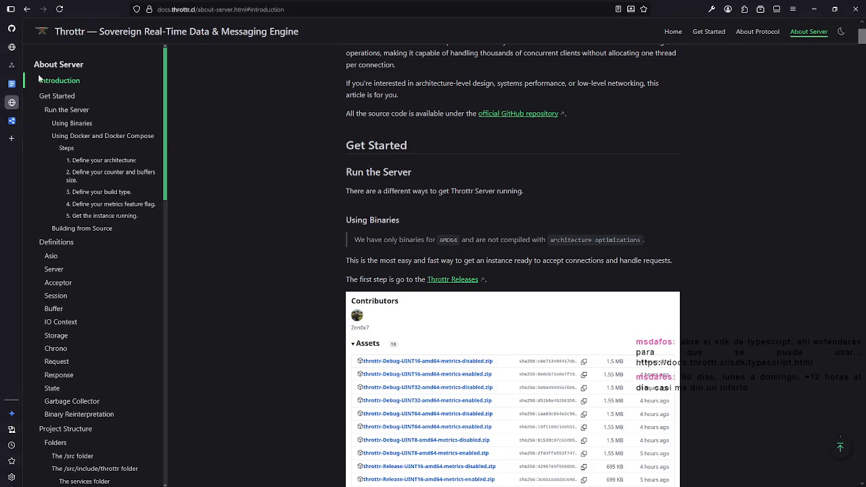
Step: Switch to the sdk/typescript.html tab and browse Installation, Get Connected and Configuration
click(9, 100)
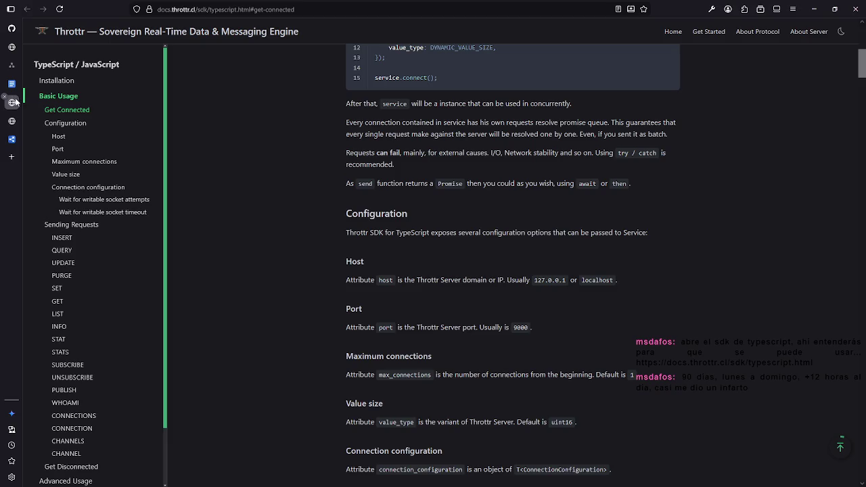
scroll(479, 168, up, 5)
scroll(479, 169, up, 1)
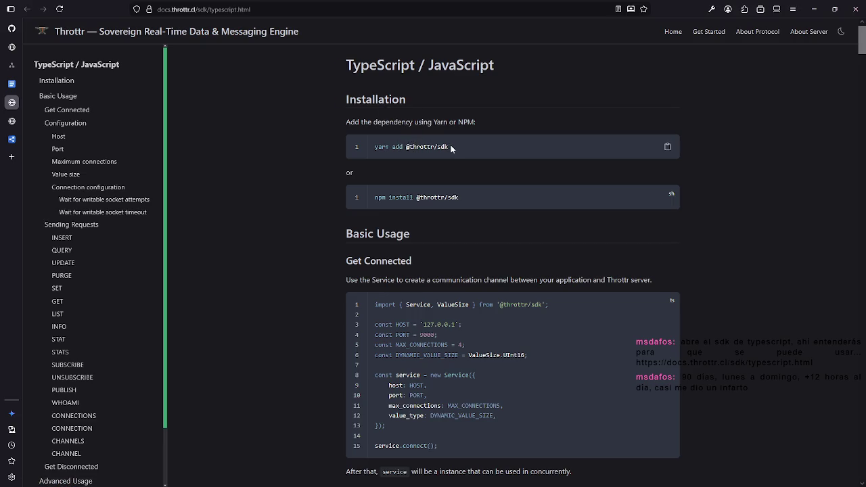
scroll(454, 146, down, 7)
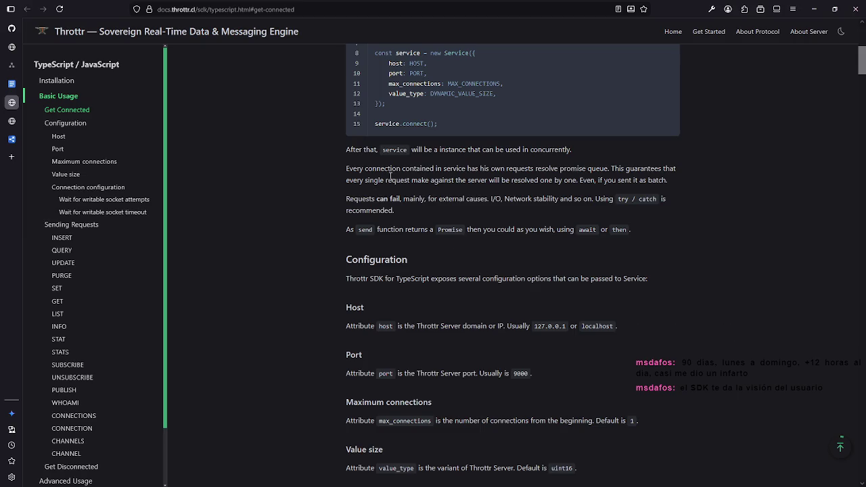
scroll(400, 220, up, 2)
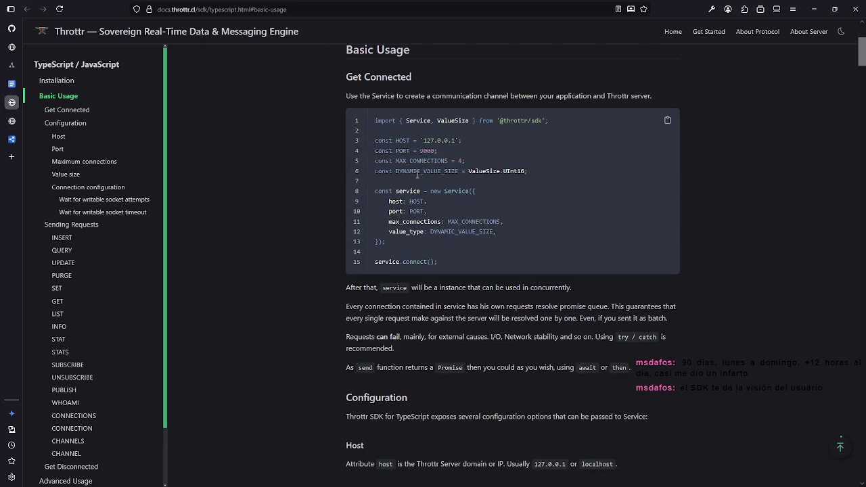
scroll(506, 186, down, 2)
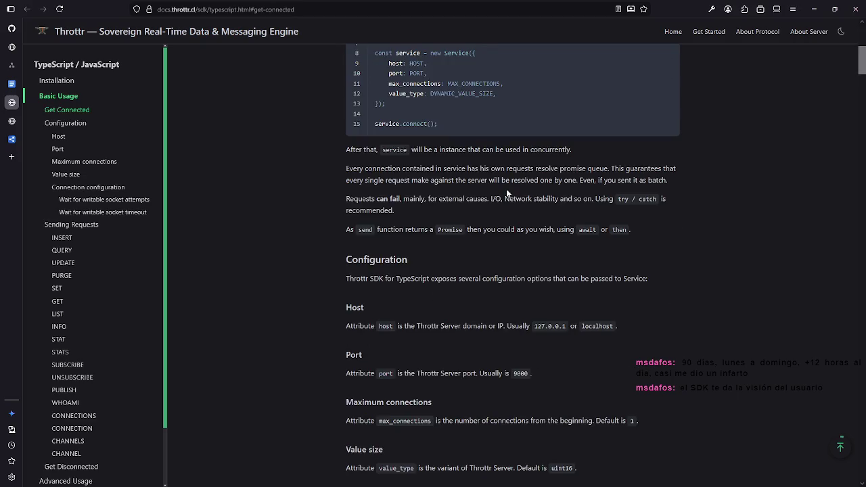
scroll(508, 196, down, 2)
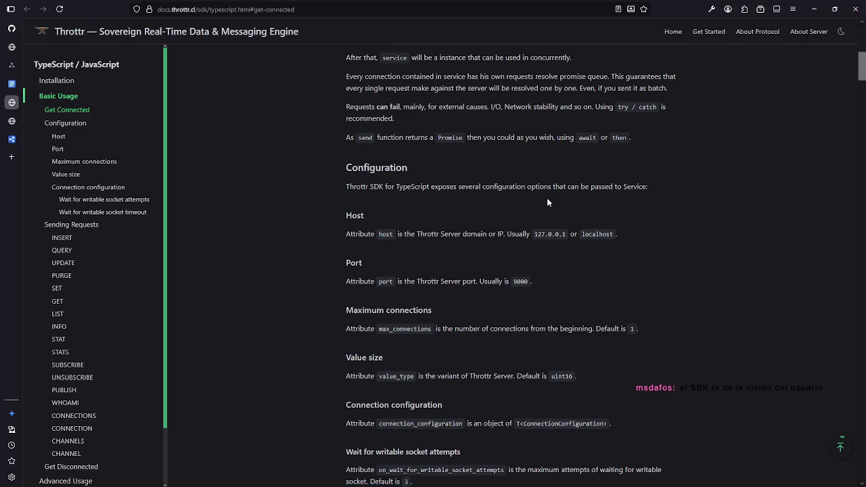
scroll(428, 202, up, 6)
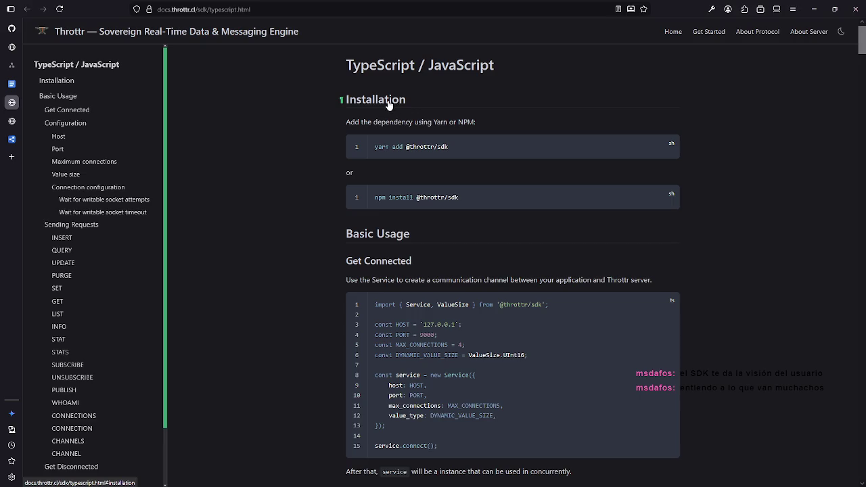
Step: Scroll the SDK page past Configuration to the Sending Requests INSERT and QUERY examples
scroll(398, 155, down, 5)
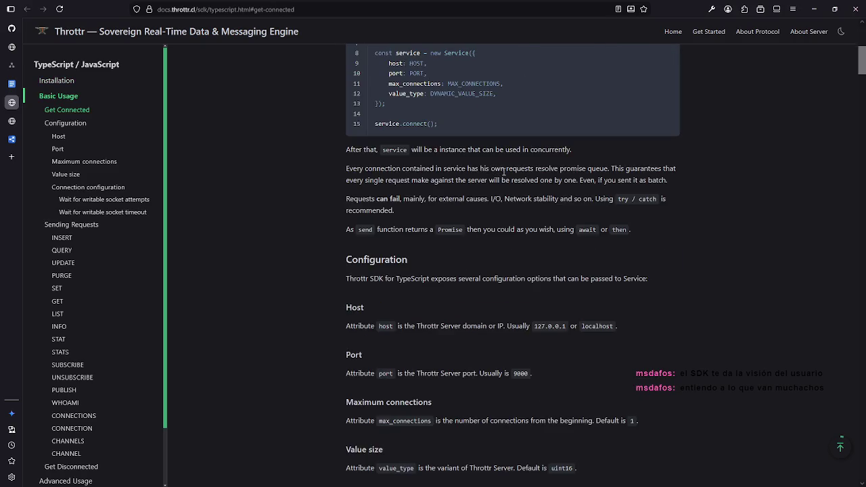
scroll(535, 192, down, 2)
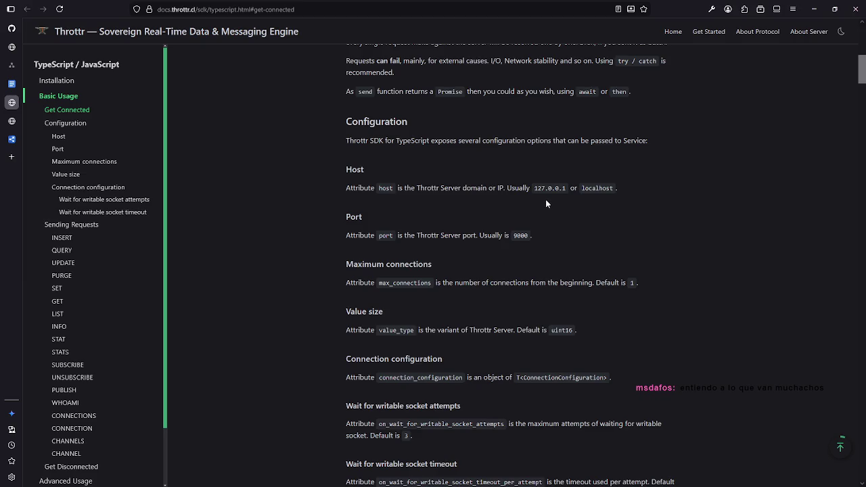
scroll(546, 201, down, 1)
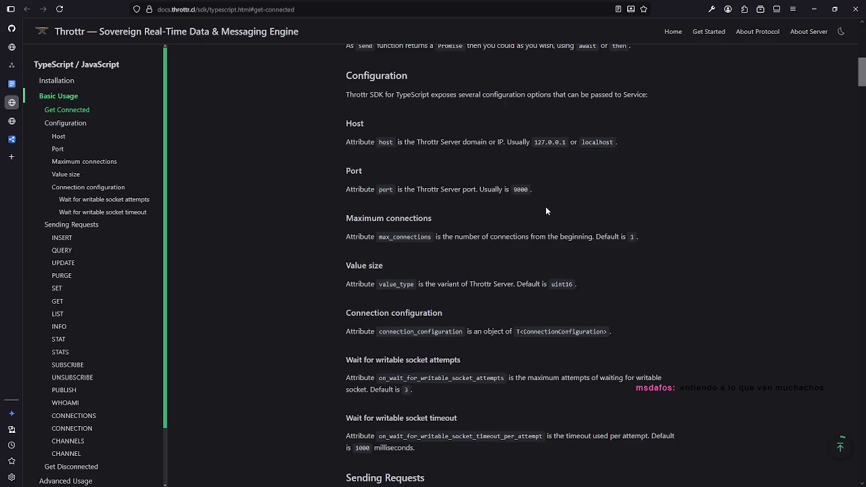
scroll(546, 208, down, 5)
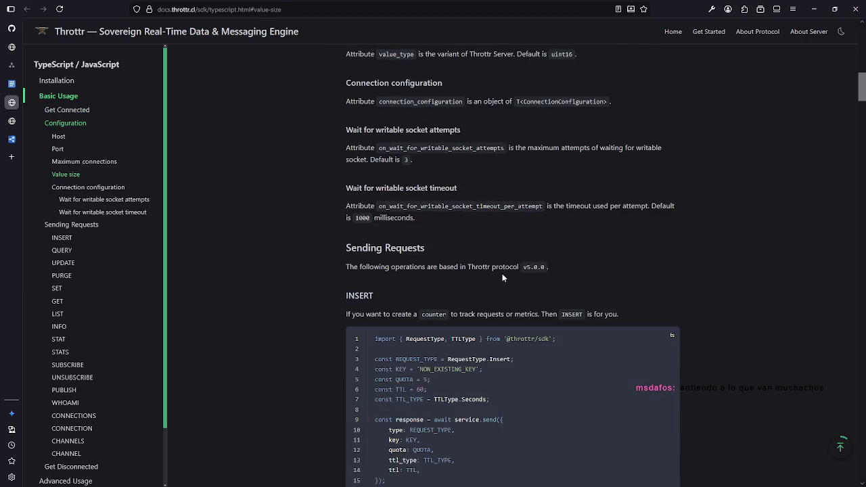
scroll(376, 337, down, 1)
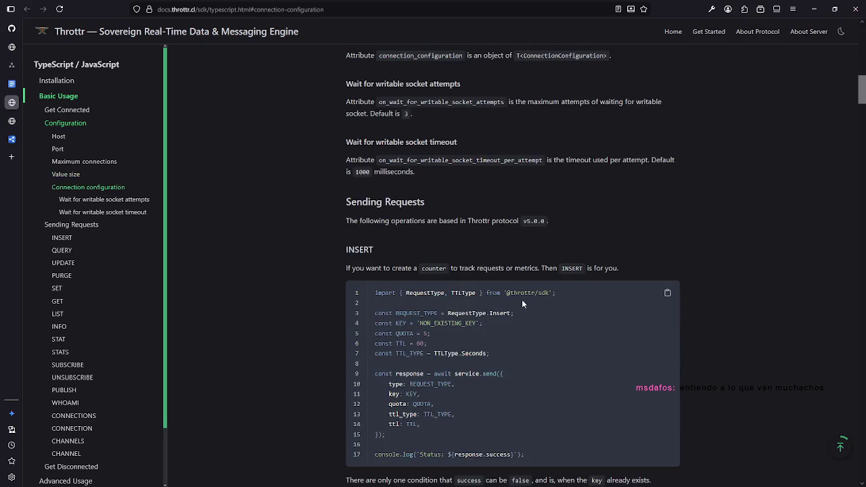
scroll(410, 300, down, 1)
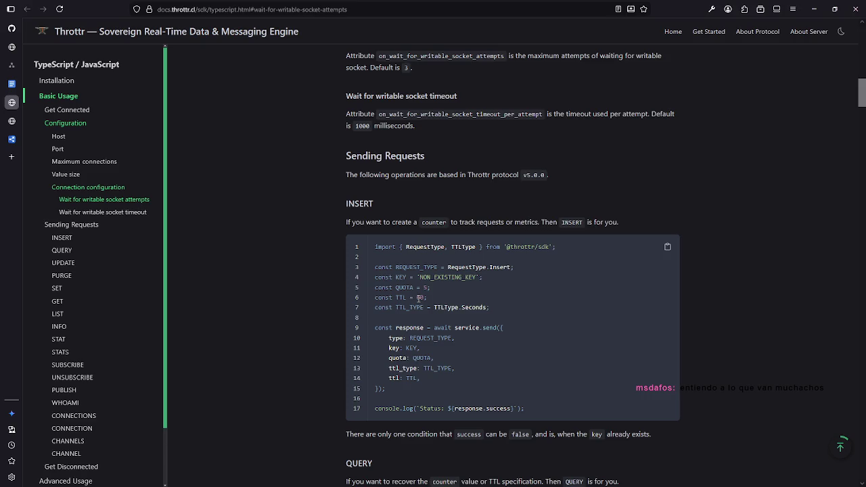
scroll(420, 298, down, 1)
scroll(420, 297, down, 3)
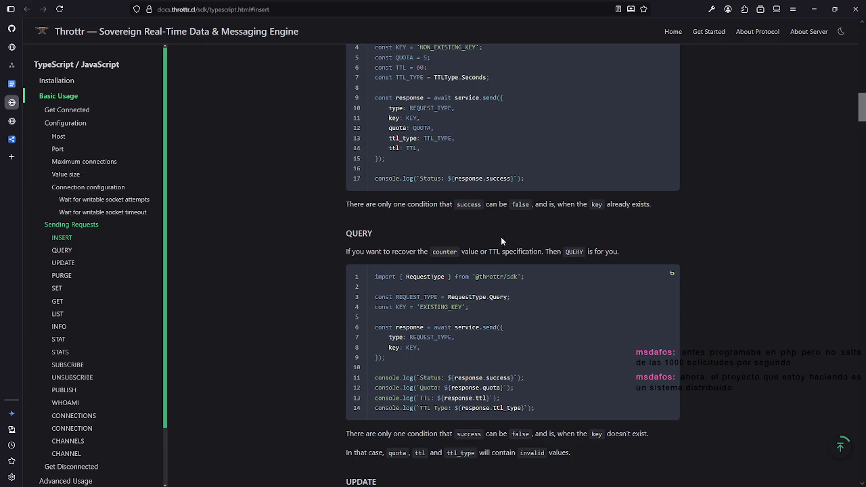
Step: Scroll the SDK page through the QUERY, UPDATE, PURGE, SET, GET and LIST examples to INFO
scroll(587, 255, down, 3)
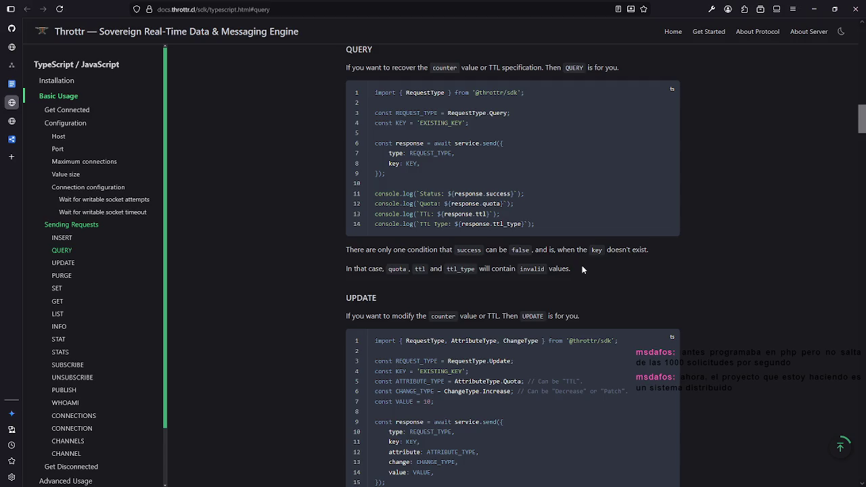
scroll(580, 268, down, 2)
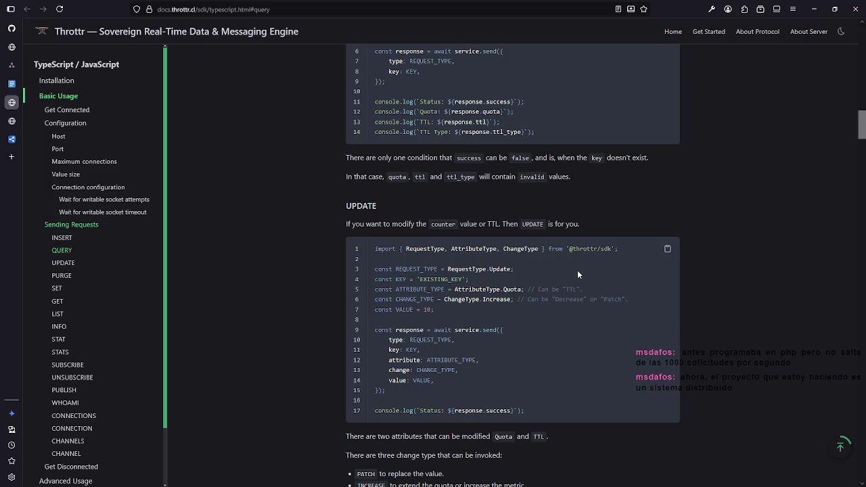
scroll(577, 270, down, 4)
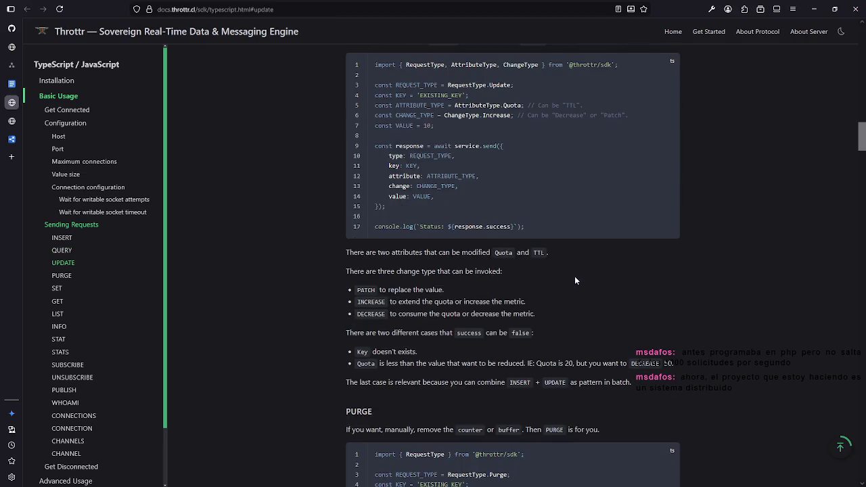
scroll(575, 276, down, 2)
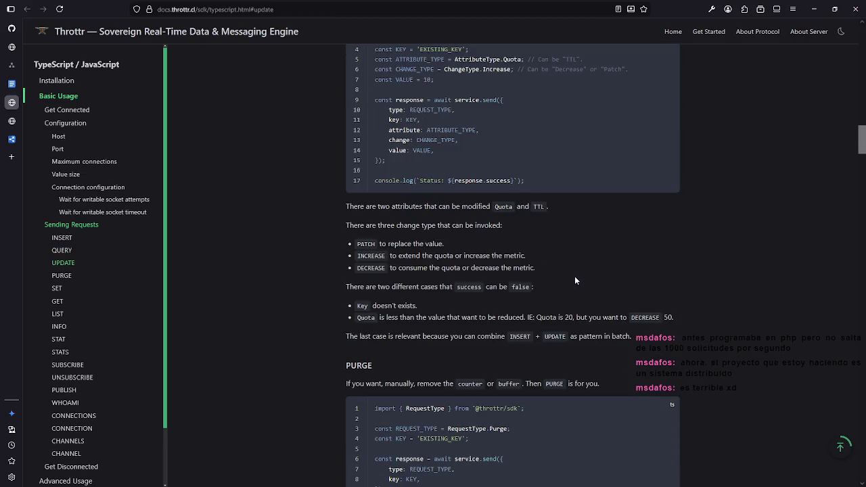
scroll(575, 276, down, 2)
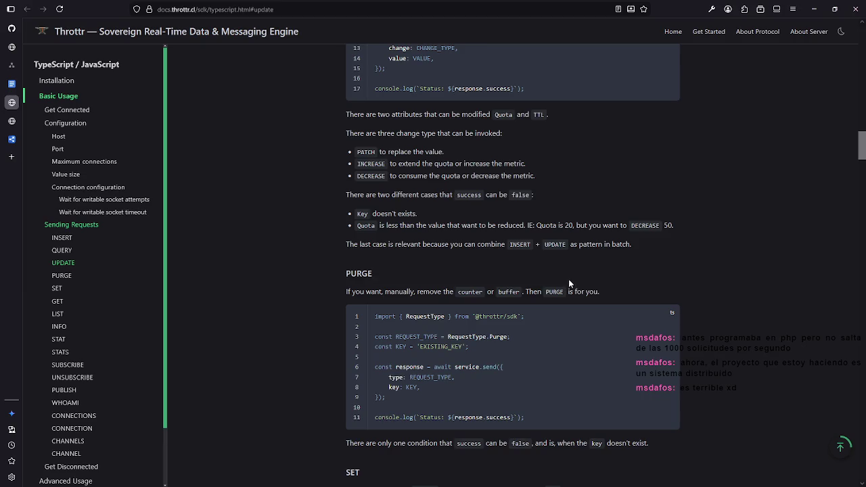
scroll(569, 282, down, 2)
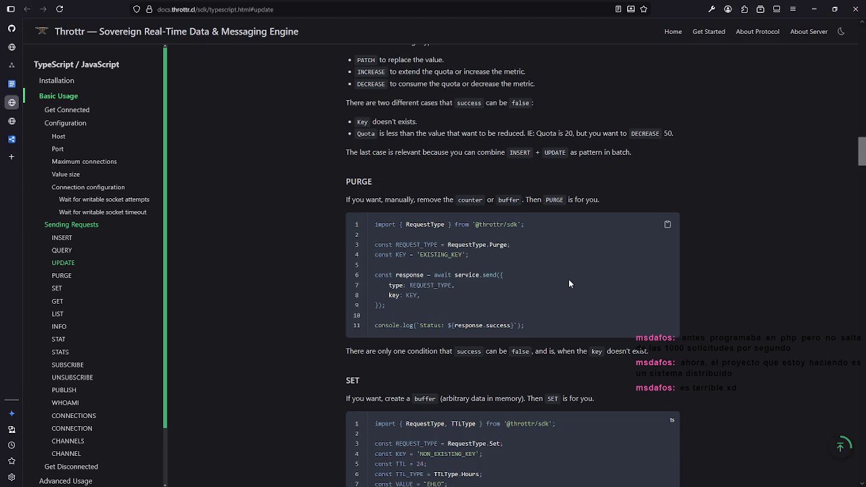
scroll(569, 284, down, 2)
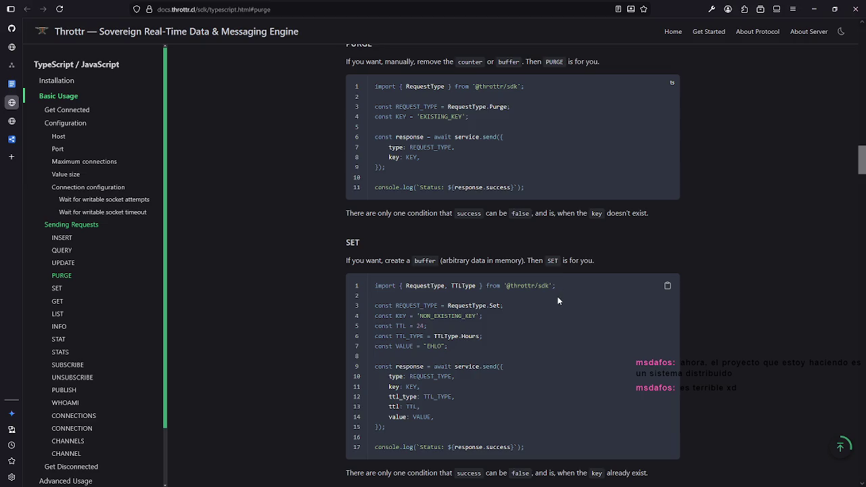
scroll(527, 265, down, 4)
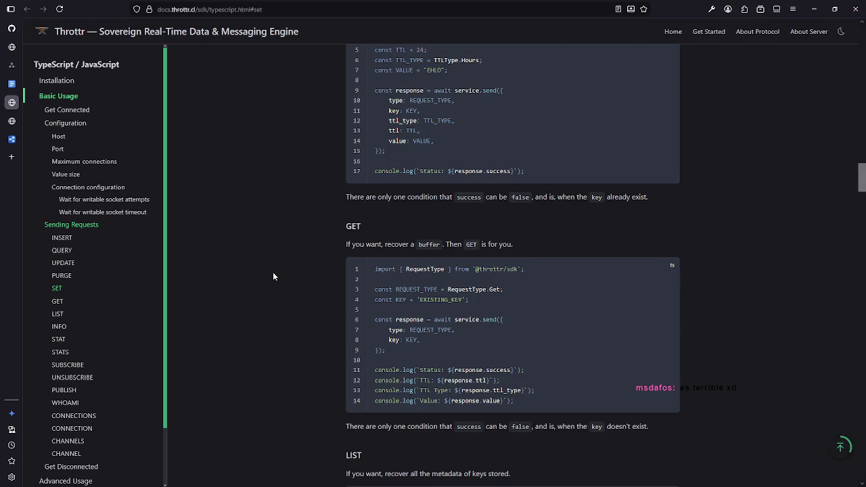
scroll(272, 276, down, 3)
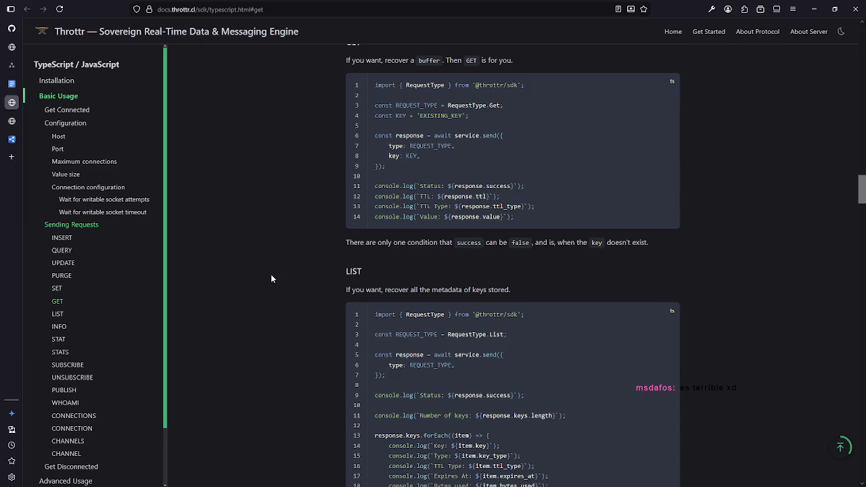
scroll(272, 278, down, 2)
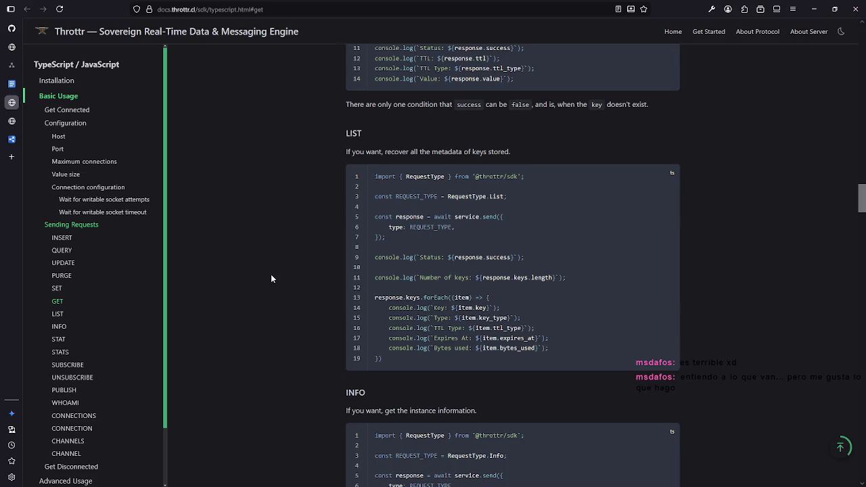
scroll(271, 279, down, 3)
scroll(271, 278, down, 1)
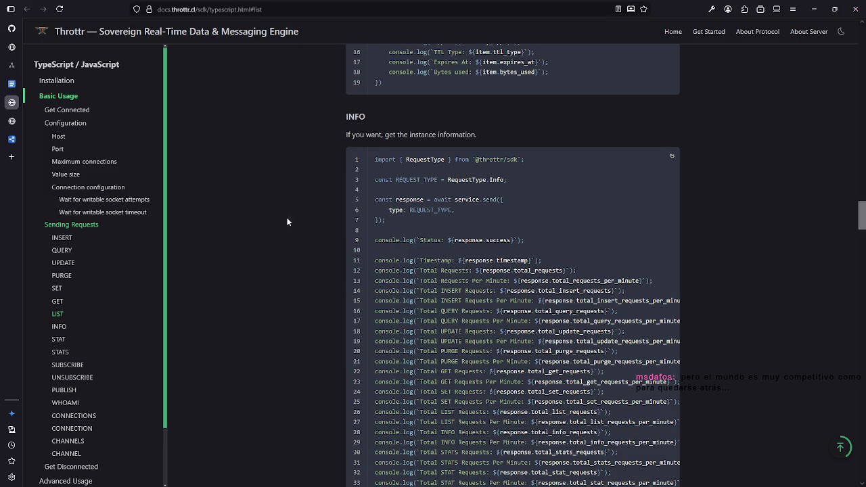
Step: Scroll on through INFO, STAT, STATS, SUBSCRIBE and UNSUBSCRIBE to the PUBLISH and WHOAMI sections
scroll(397, 155, down, 3)
scroll(518, 182, up, 3)
scroll(517, 182, down, 8)
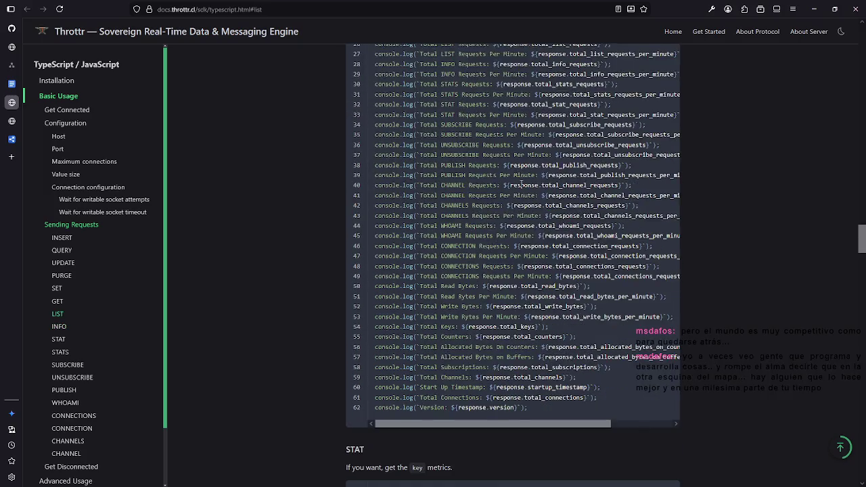
scroll(520, 186, down, 10)
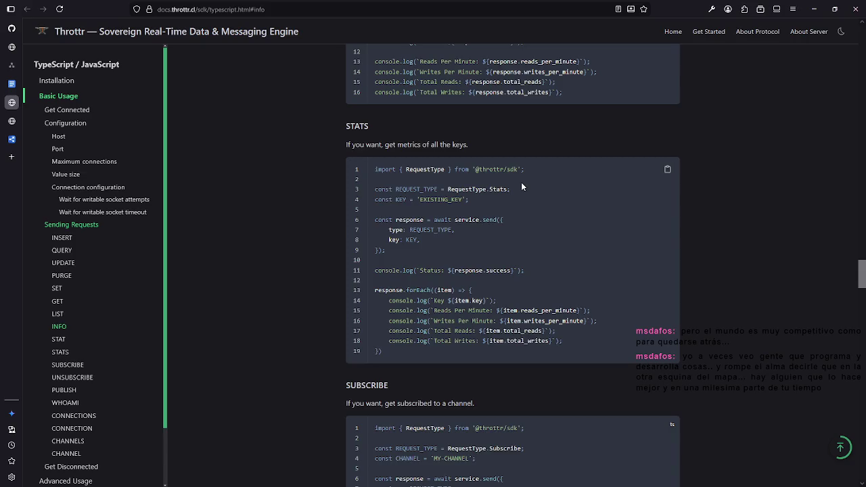
scroll(523, 182, up, 3)
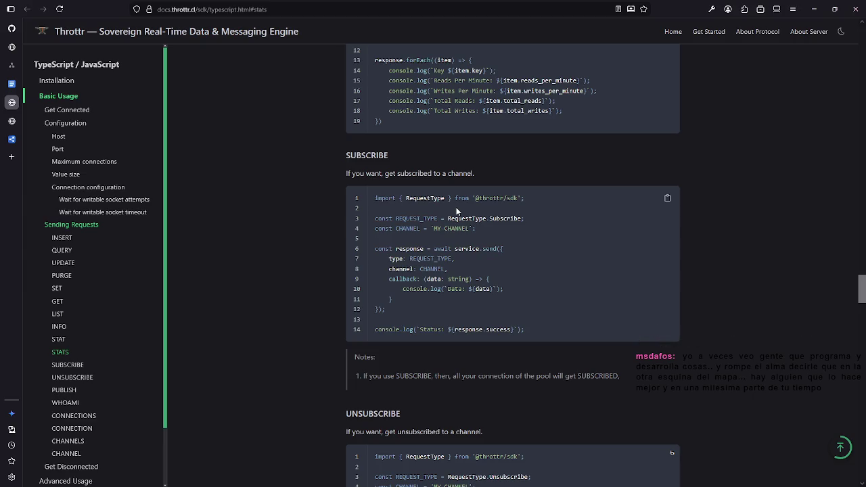
scroll(456, 212, down, 2)
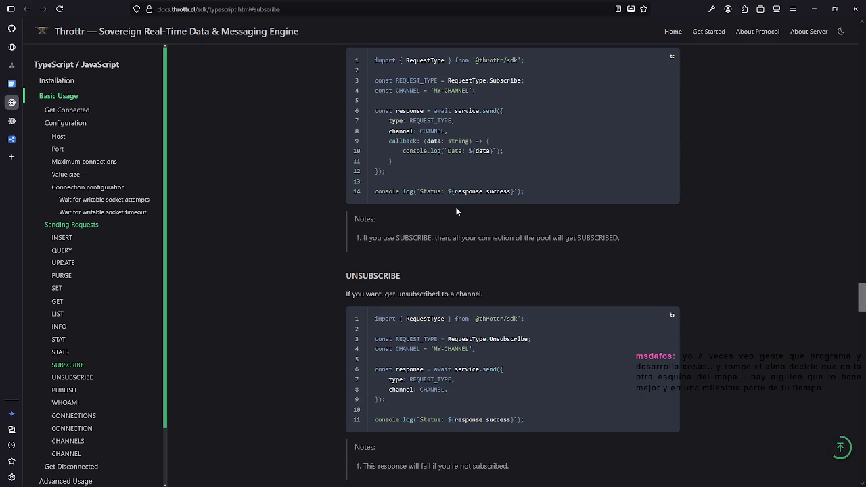
scroll(456, 208, down, 2)
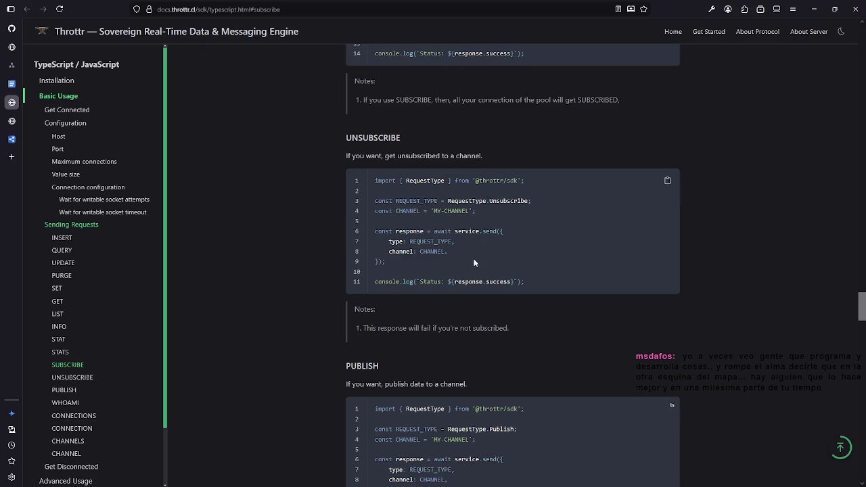
scroll(498, 342, down, 1)
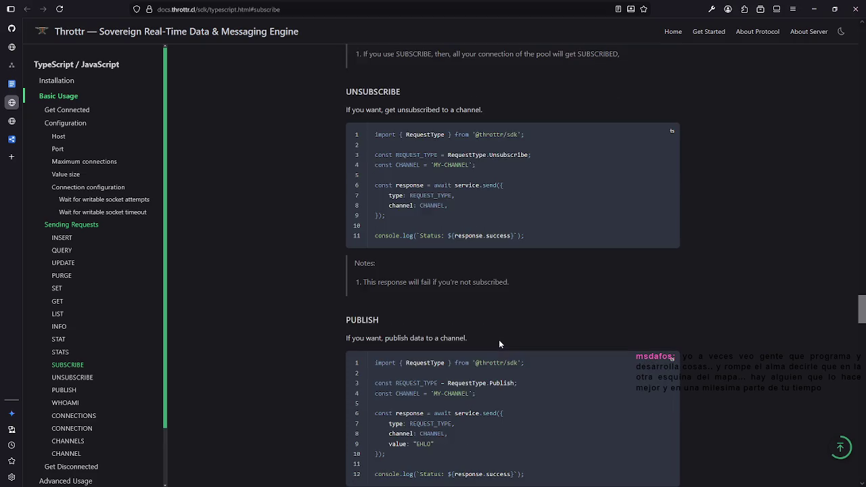
scroll(500, 343, down, 3)
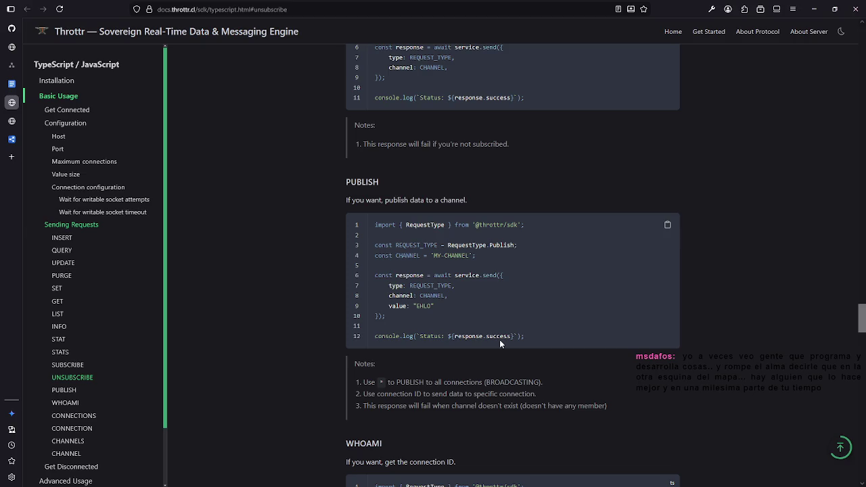
scroll(499, 340, down, 1)
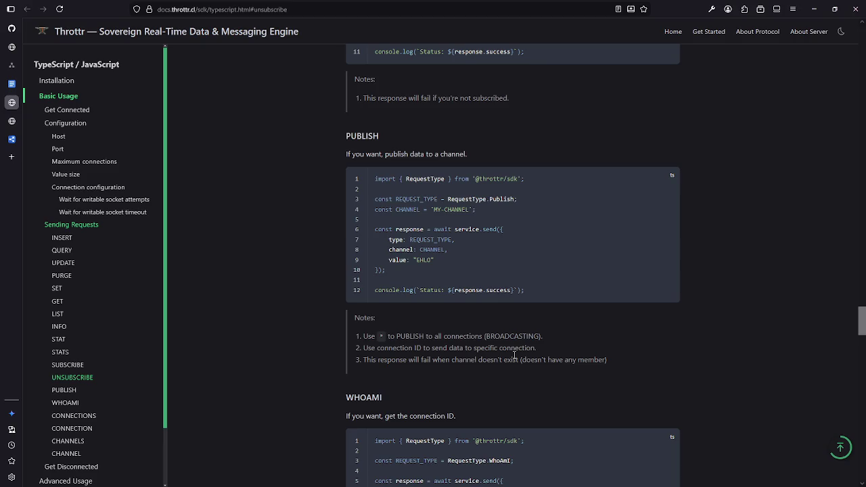
scroll(88, 311, down, 2)
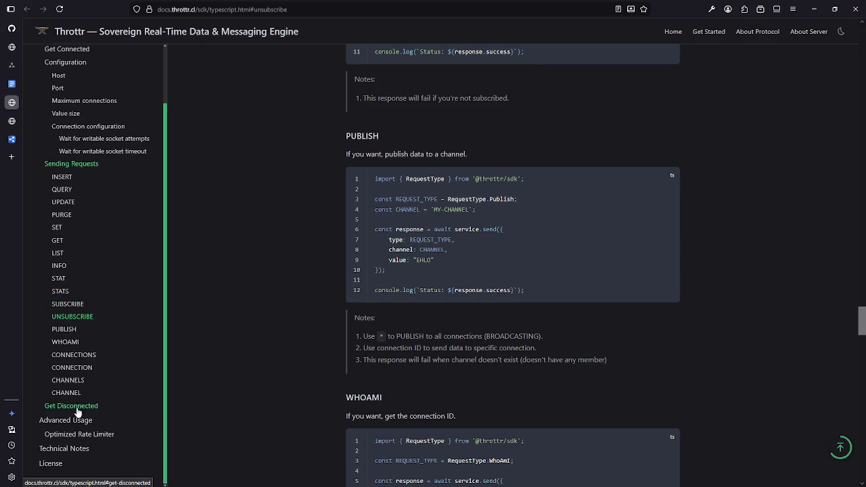
scroll(75, 190, up, 2)
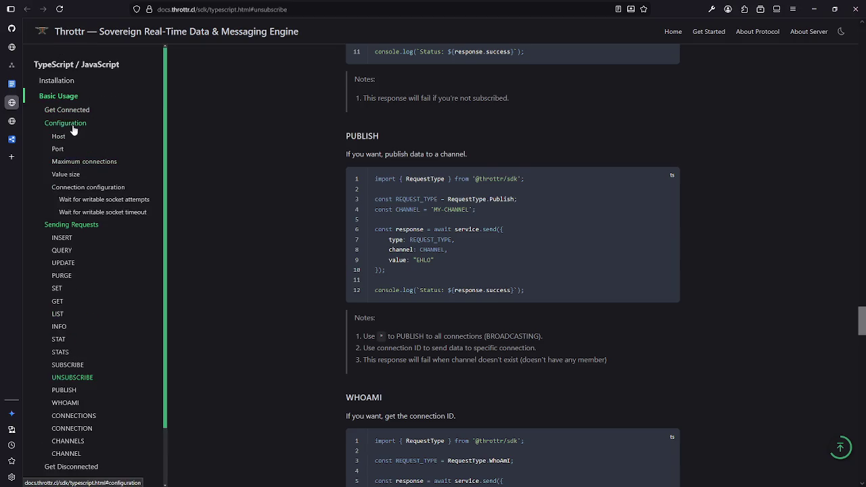
Step: Scroll the SDK Configuration attributes to the socket timeout (1000 ms default), then switch the docs to light mode
click(71, 123)
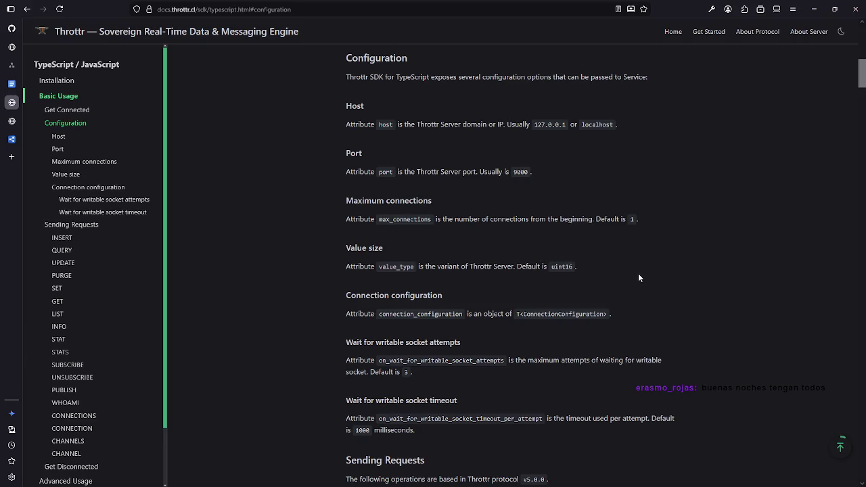
scroll(639, 273, down, 2)
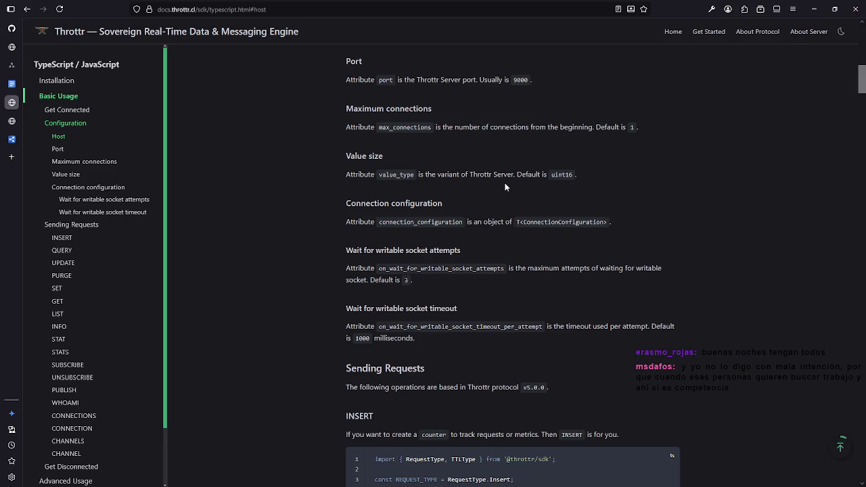
scroll(505, 187, down, 2)
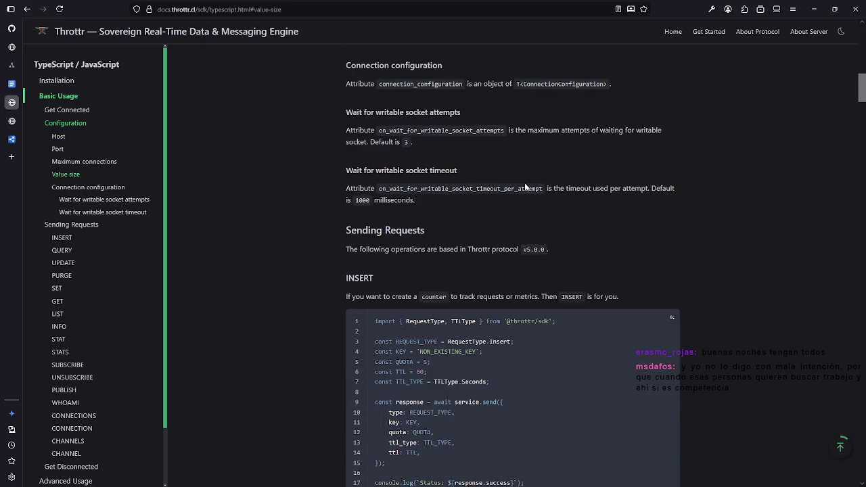
scroll(465, 186, down, 1)
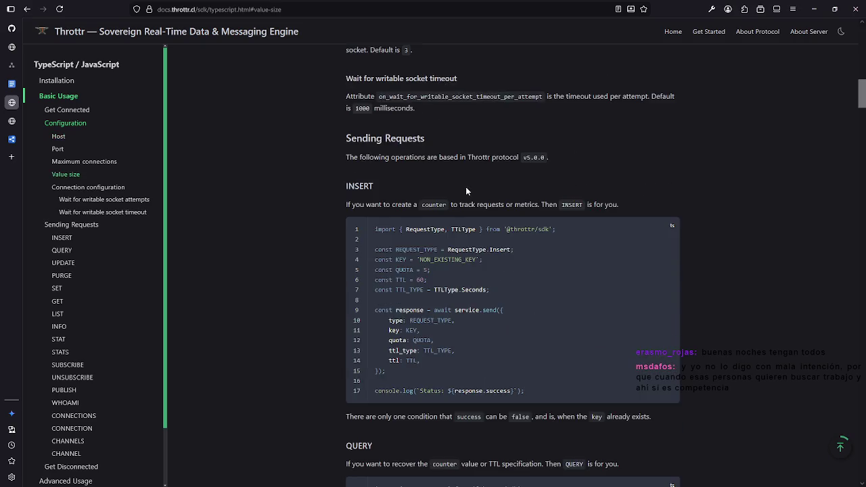
scroll(471, 188, down, 1)
scroll(472, 188, up, 2)
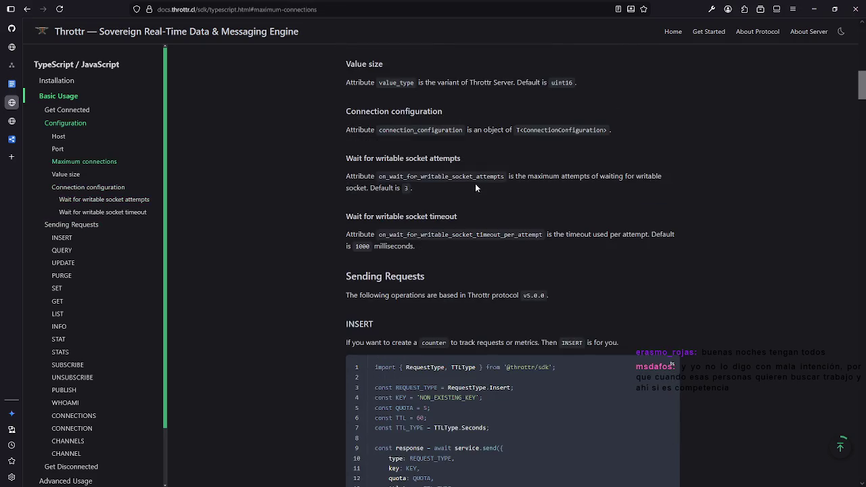
click(841, 32)
Step: Switch the docs back to dark mode and scroll back up the SDK page
click(841, 33)
scroll(580, 270, down, 2)
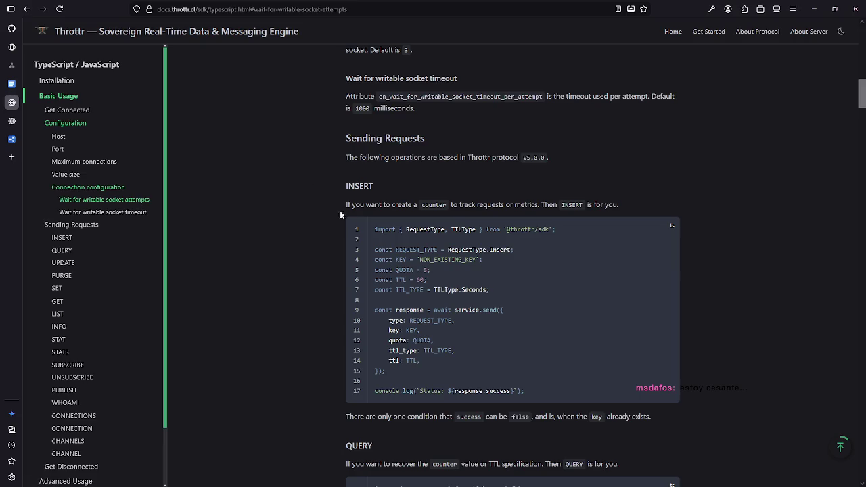
scroll(327, 194, up, 2)
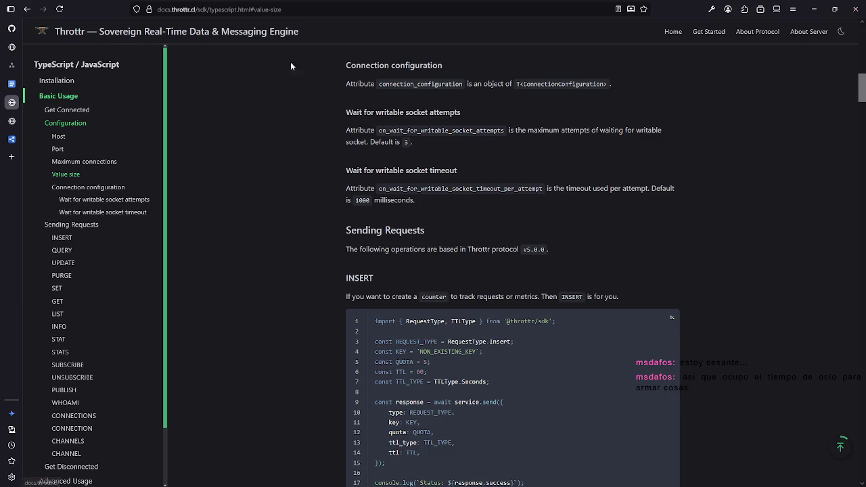
scroll(538, 85, up, 10)
scroll(500, 92, up, 1)
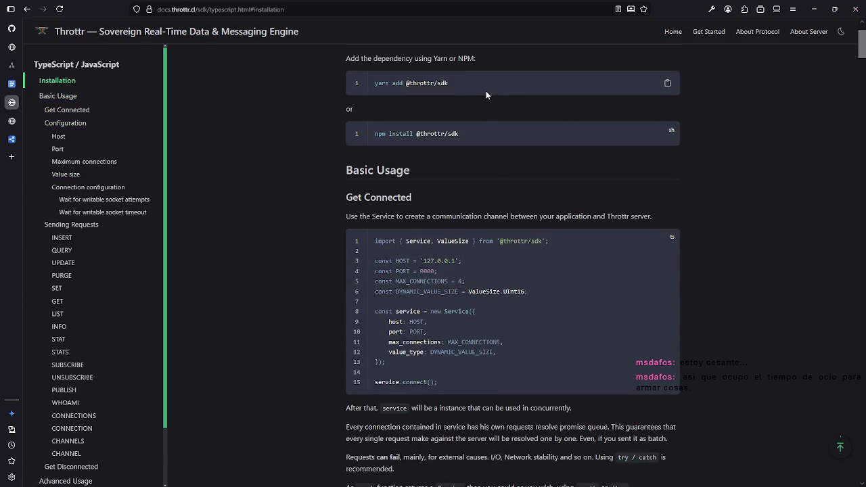
scroll(406, 93, up, 2)
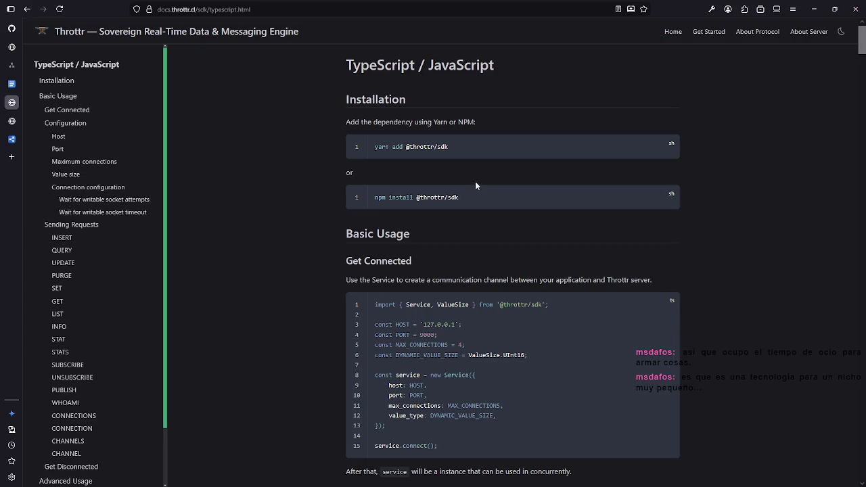
Step: Jump to the SDK's Installation section, then move over to the About Server docs tab
scroll(475, 184, down, 3)
click(57, 81)
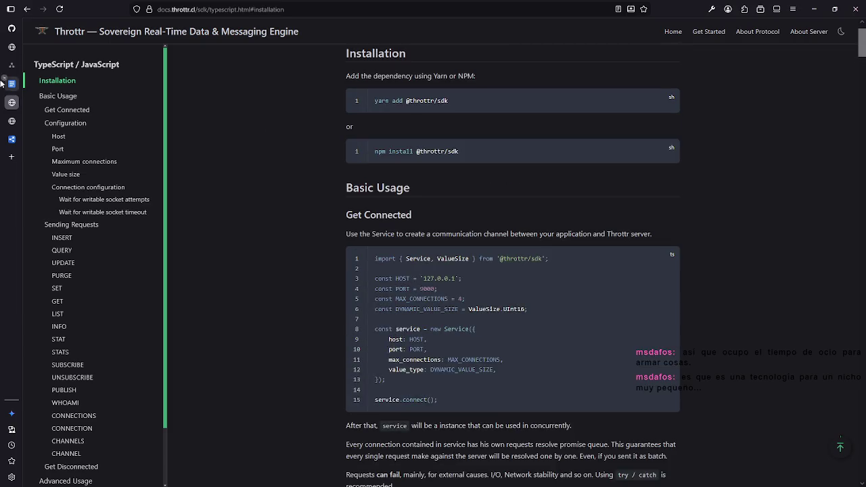
click(12, 122)
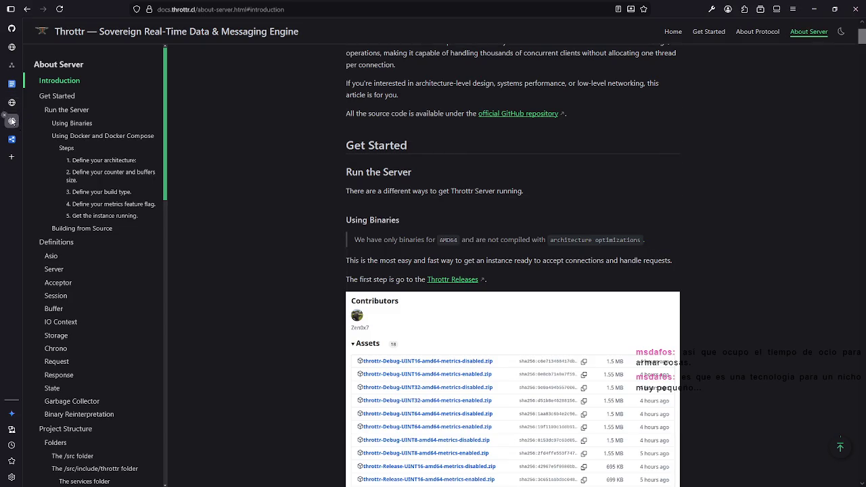
Step: Scroll up while the github.com/throttr/throttr repository page loads
scroll(453, 212, up, 15)
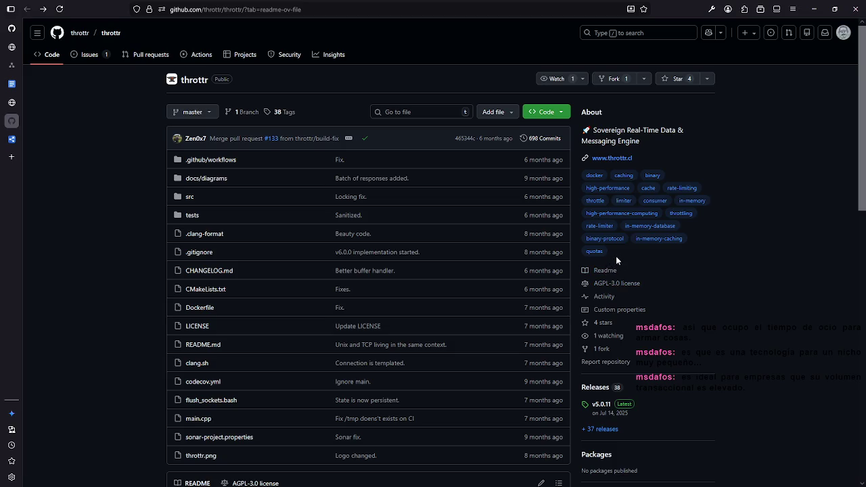
Step: Select the word 'Other' (0.4%) in the throttr repository's Languages breakdown and review the page
scroll(734, 286, down, 3)
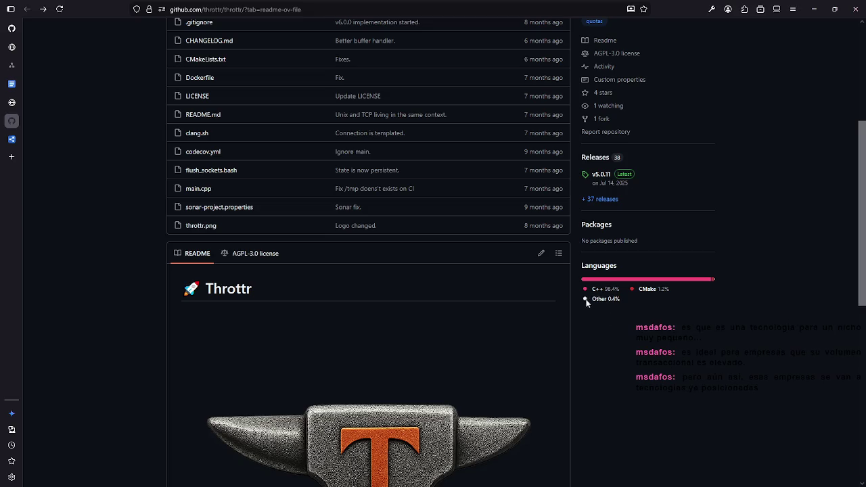
drag(592, 301, 598, 303)
double_click(596, 300)
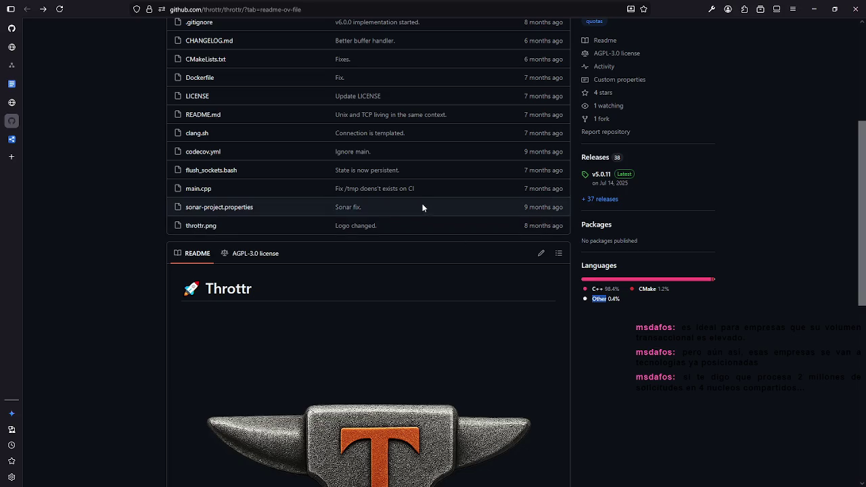
scroll(422, 205, up, 3)
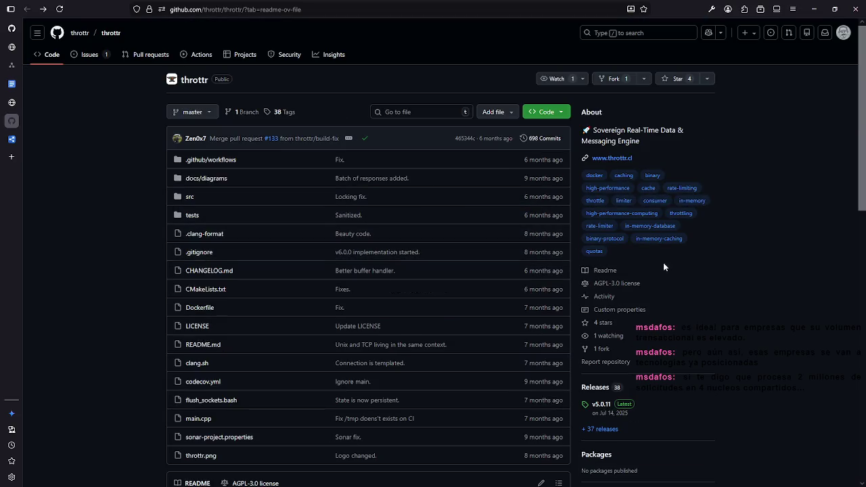
scroll(407, 214, down, 1)
scroll(407, 214, down, 2)
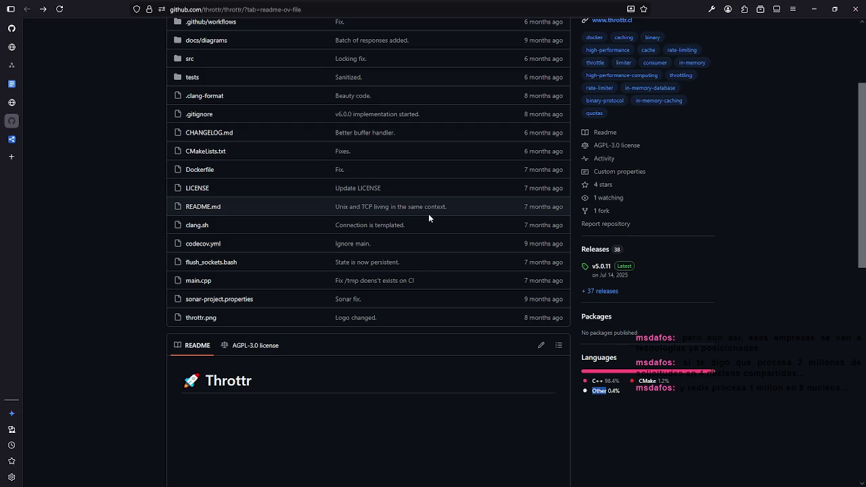
scroll(676, 292, down, 3)
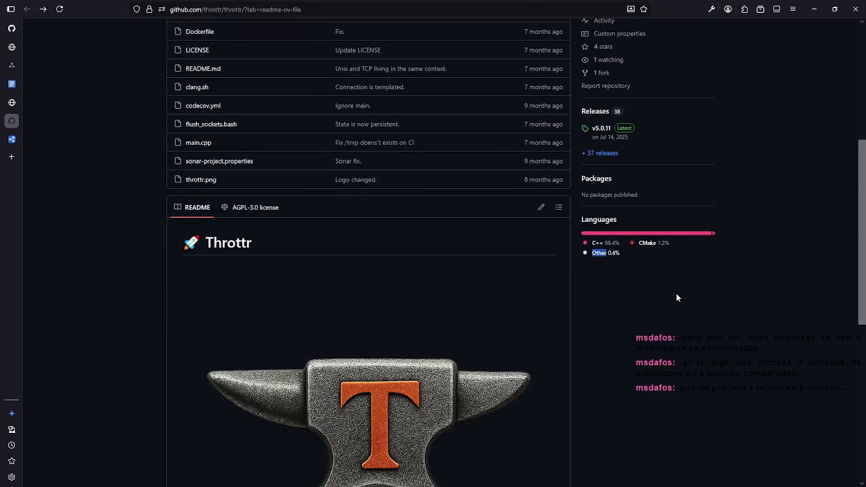
scroll(674, 293, up, 4)
scroll(674, 298, up, 3)
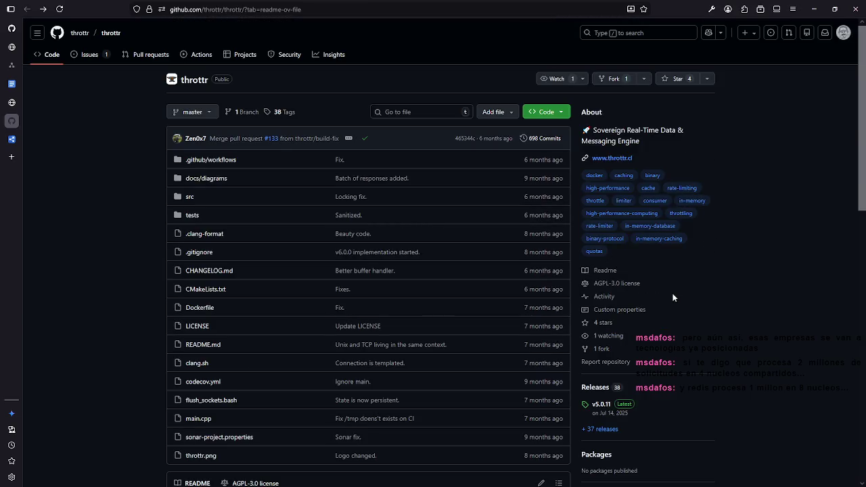
Step: Return to the TypeScript SDK docs and scroll from Get Connected to the host/port Configuration
click(18, 103)
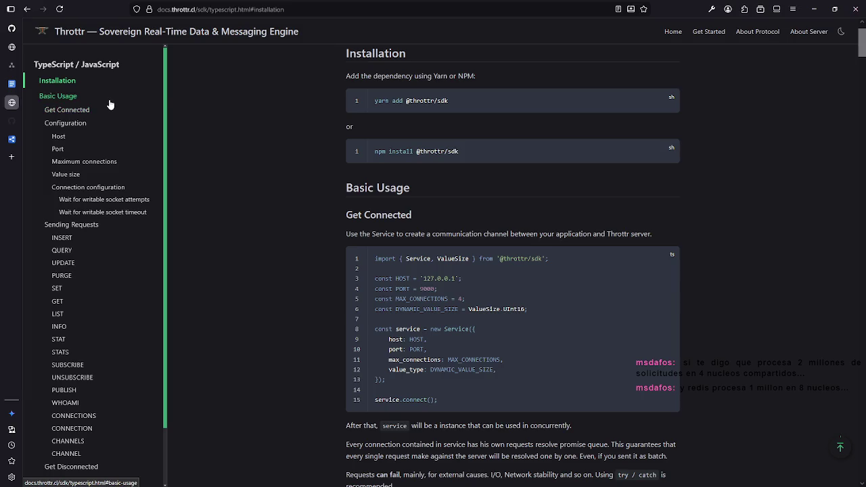
scroll(110, 103, down, 2)
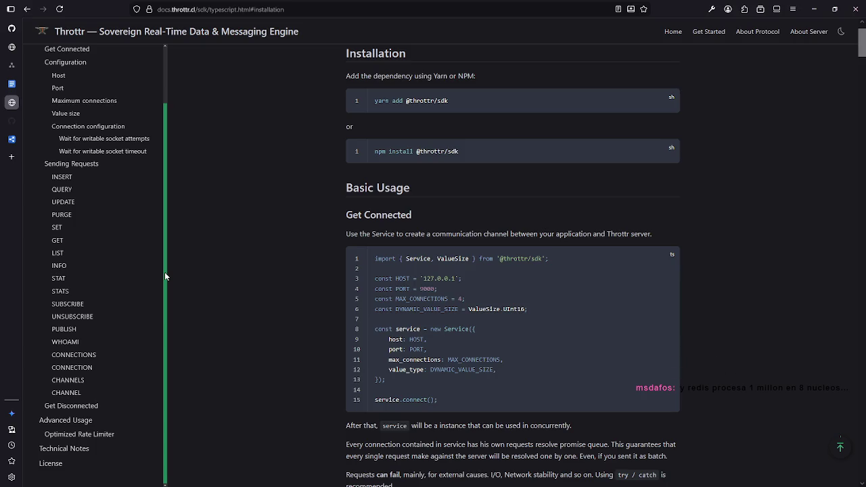
scroll(175, 279, up, 1)
scroll(147, 163, up, 2)
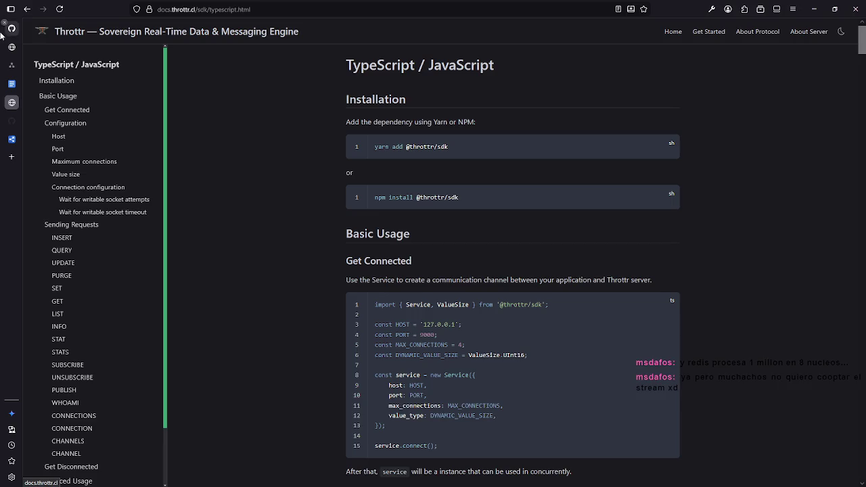
scroll(428, 203, down, 12)
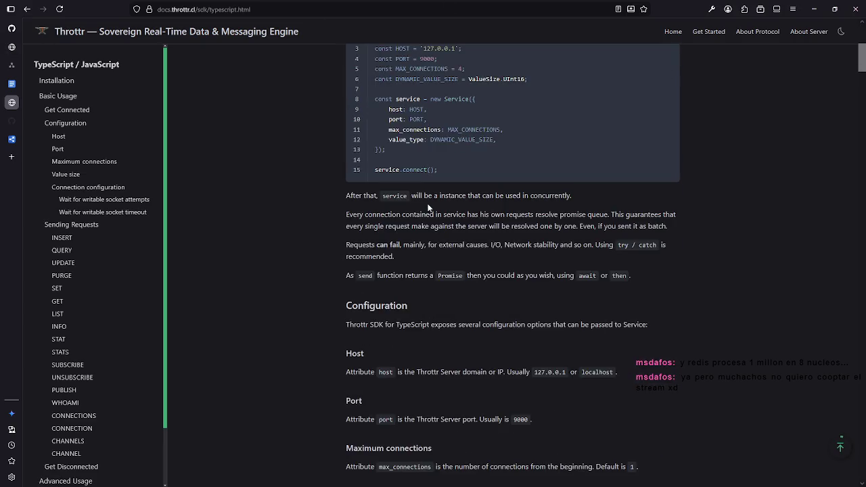
Step: Use the Sending Requests sidebar links to jump to the CONNECTIONS request example
scroll(428, 205, down, 2)
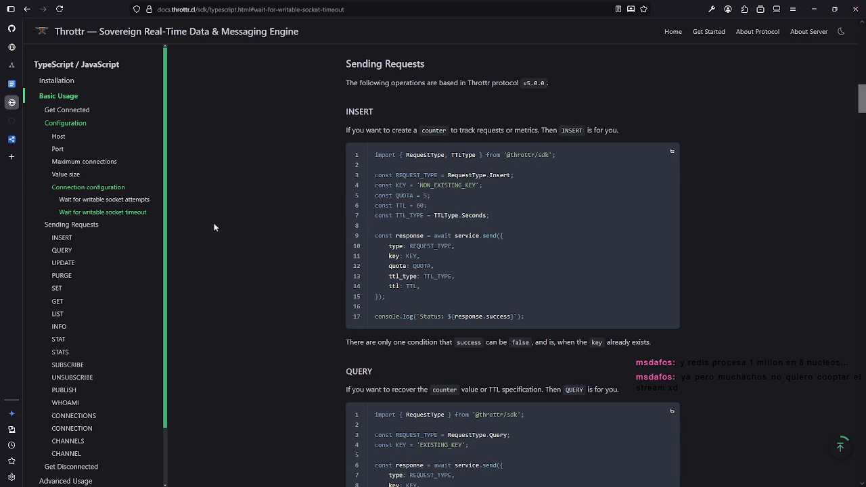
scroll(111, 223, down, 1)
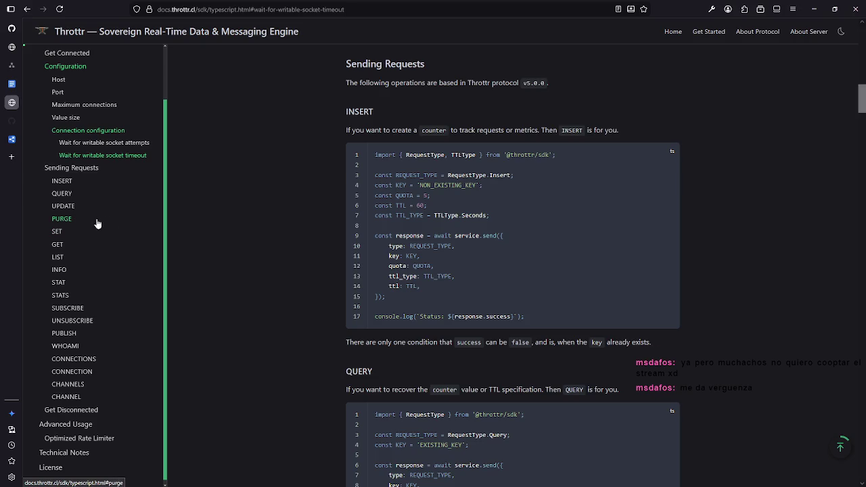
scroll(339, 245, down, 4)
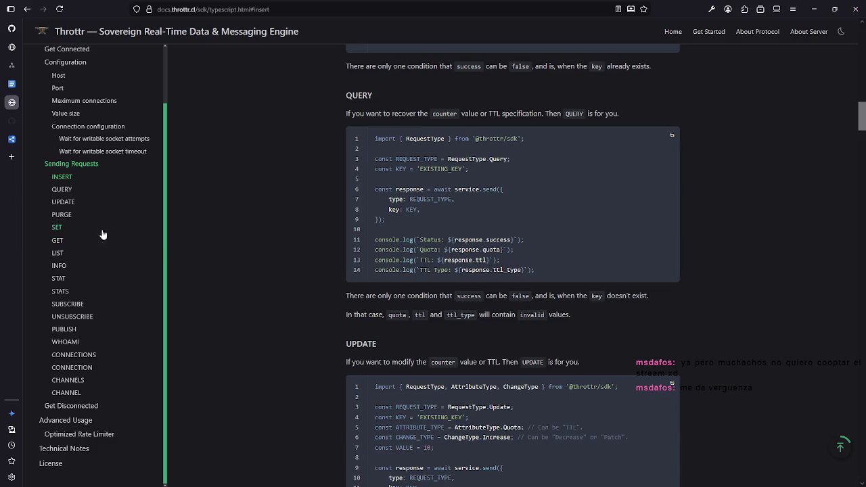
click(85, 203)
click(81, 356)
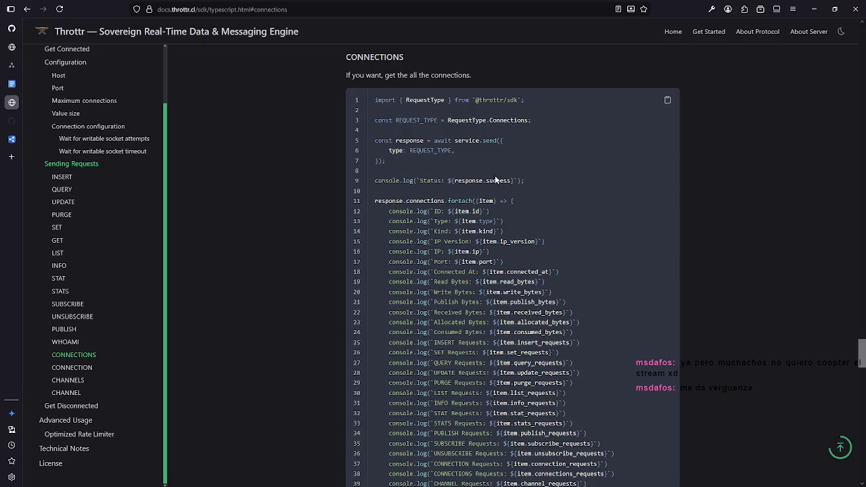
Step: Read through the CONNECTION, CHANNELS and CHANNEL examples, then switch to the TCT-Backend Documentation folder on GitHub
scroll(484, 128, down, 4)
scroll(516, 207, up, 3)
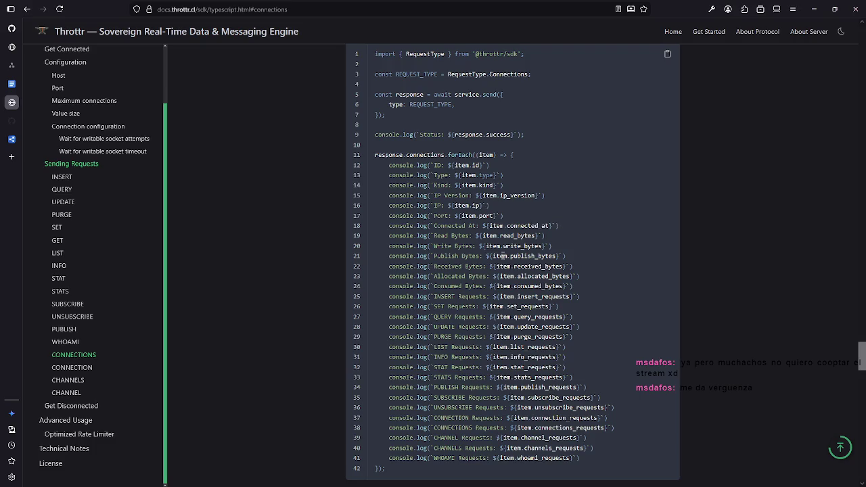
scroll(514, 244, down, 4)
scroll(515, 249, down, 4)
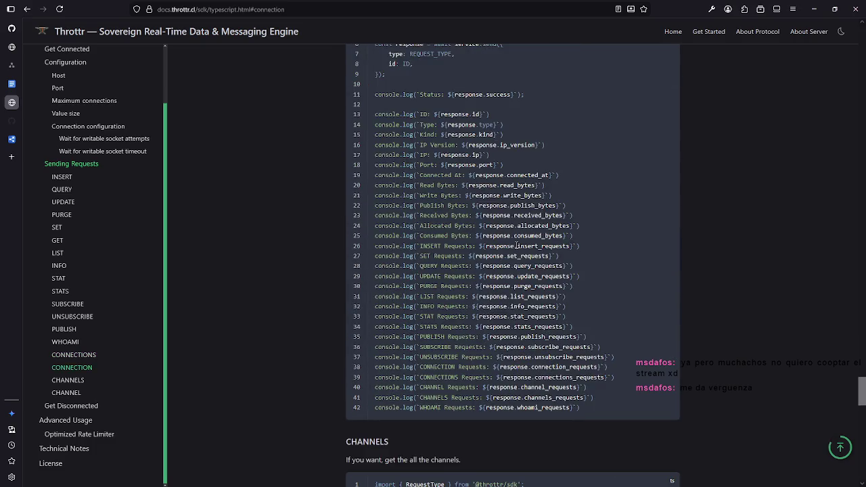
scroll(516, 249, down, 3)
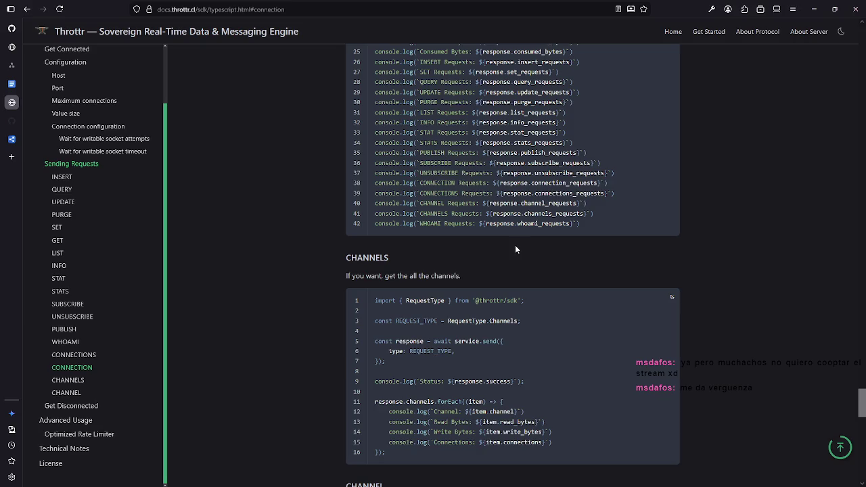
scroll(515, 246, down, 3)
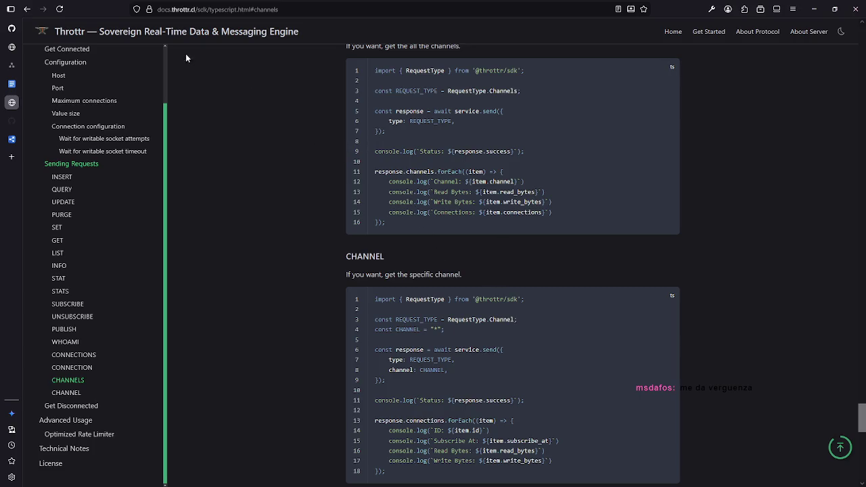
scroll(185, 112, down, 10)
scroll(208, 114, up, 3)
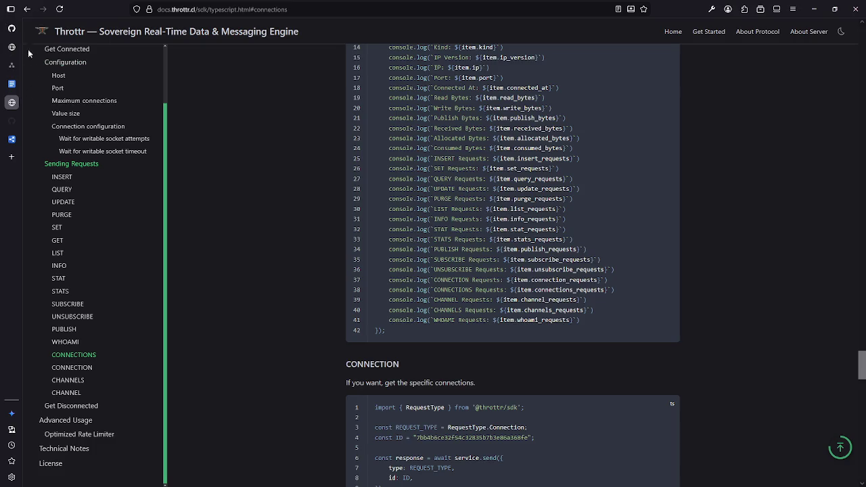
click(11, 34)
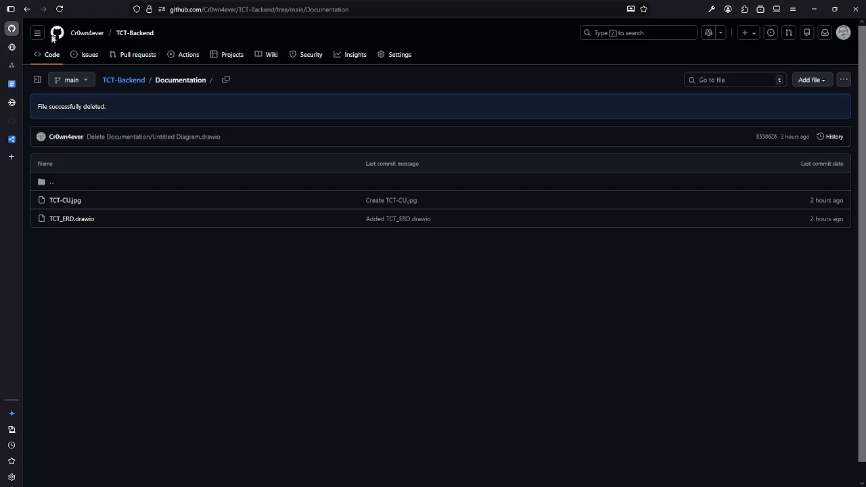
Step: Glance at the sql.toad.cz USER table and the TCT_ERD diagram, then return to the throttr repo
click(11, 48)
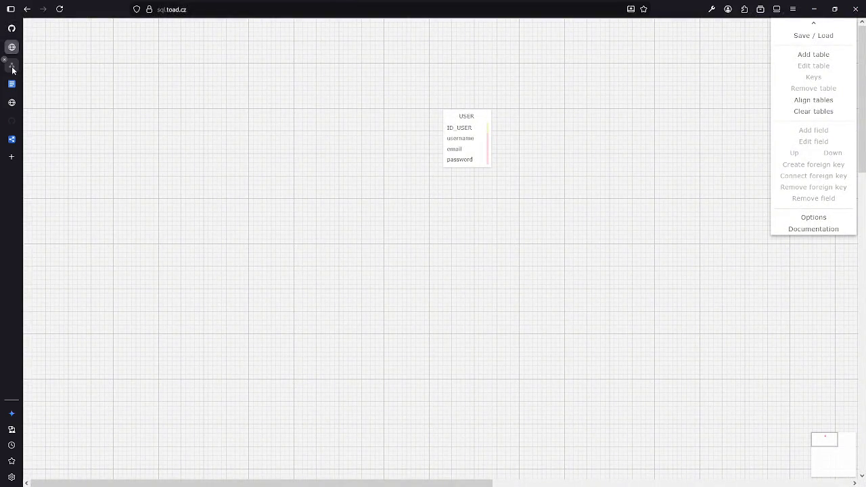
click(12, 65)
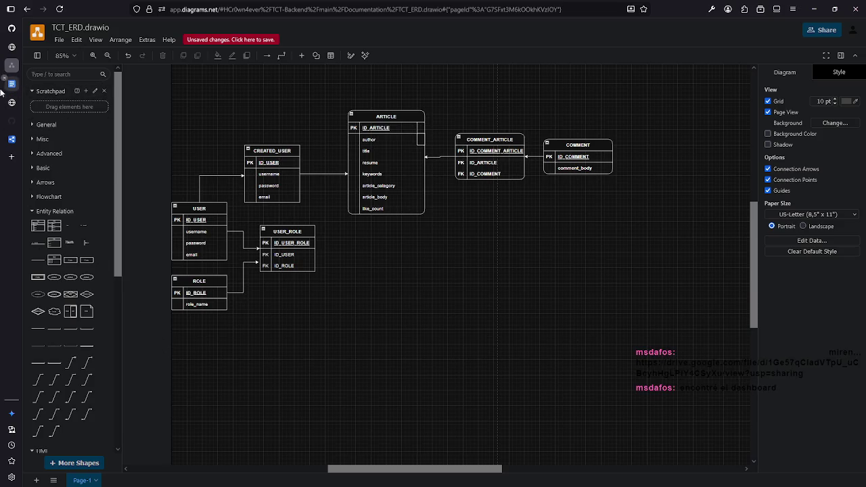
click(13, 102)
click(12, 120)
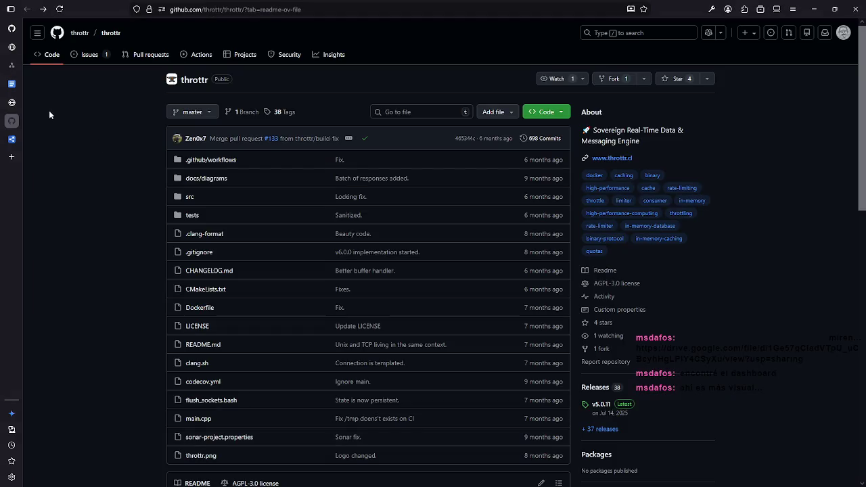
Step: Open the Drive dashboard recording and briefly play and pause it
click(11, 135)
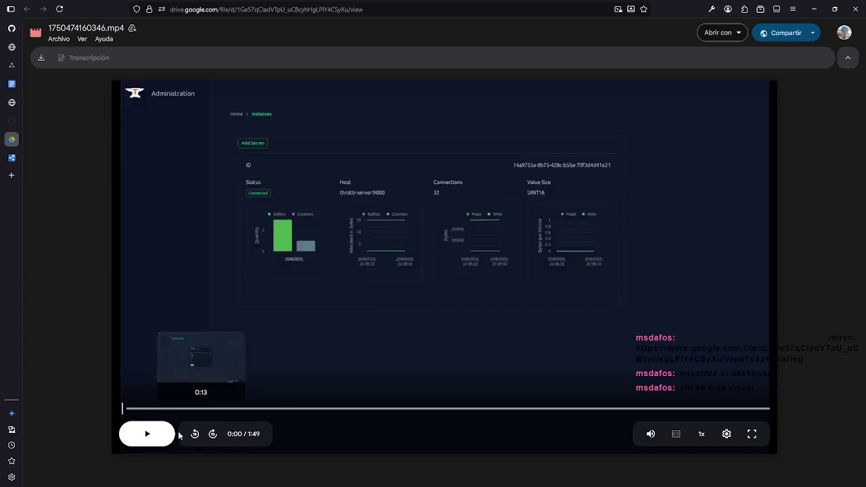
click(154, 437)
click(151, 435)
Step: Keep the video quality at 720p, start playback, and watch it full screen
click(727, 434)
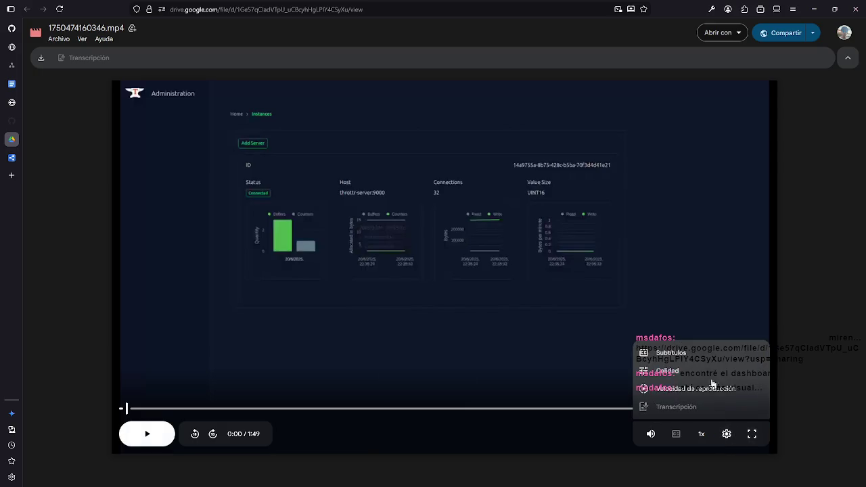
click(683, 371)
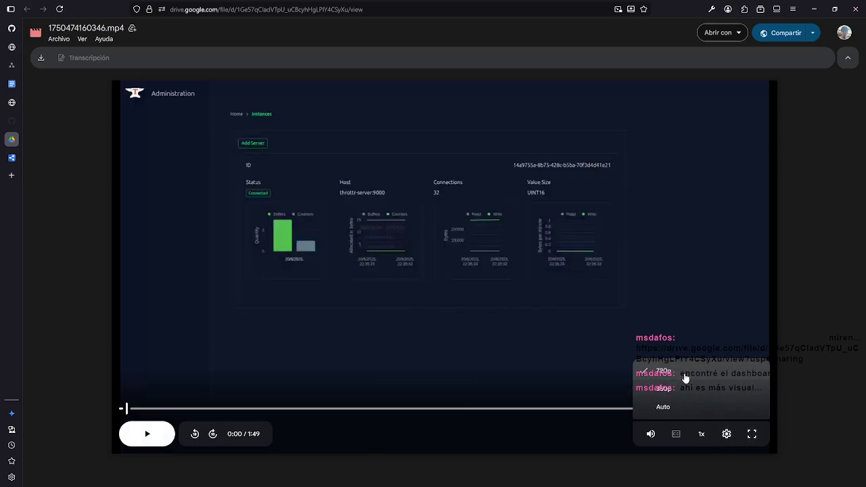
click(666, 374)
key(space)
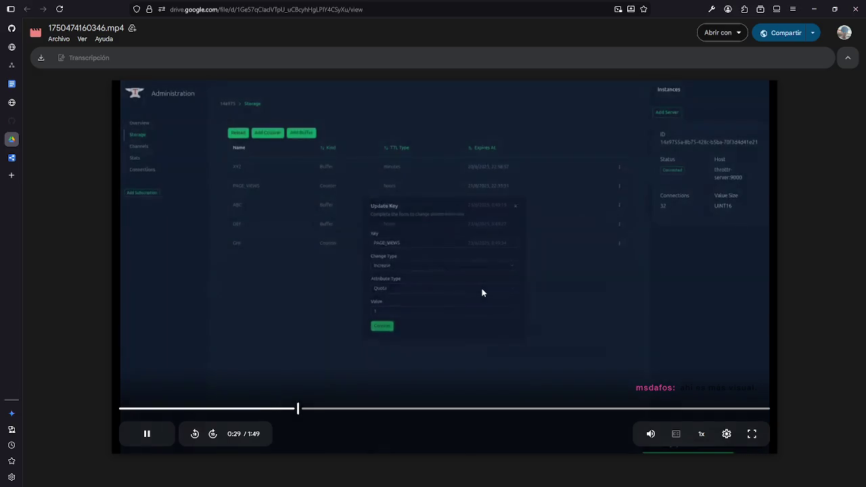
click(752, 434)
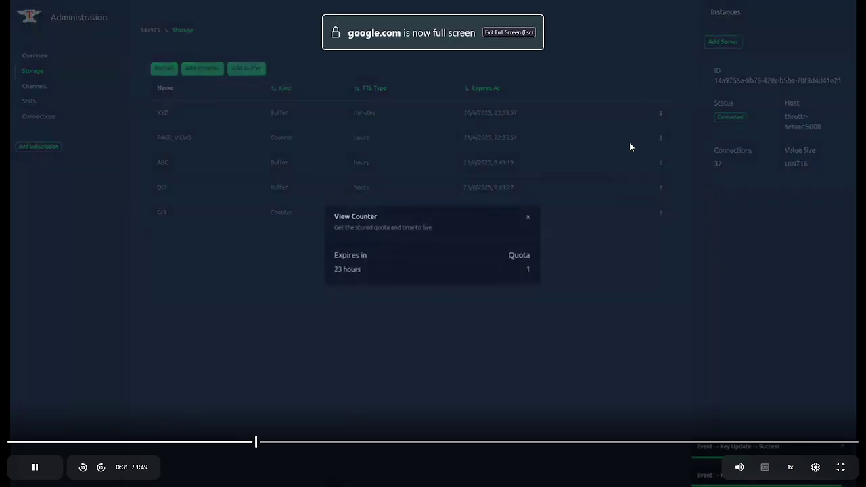
Step: Pause on the View Counter dialog, then resume and let the dashboard recording play to its end
click(780, 192)
click(788, 190)
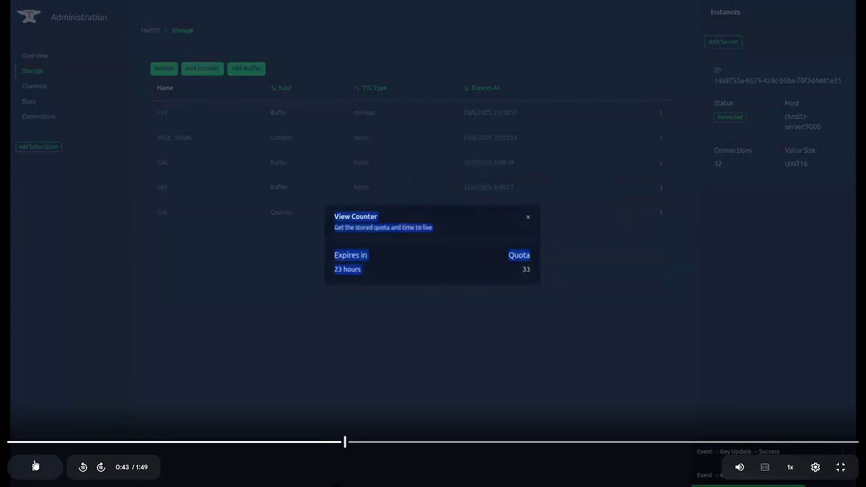
click(283, 167)
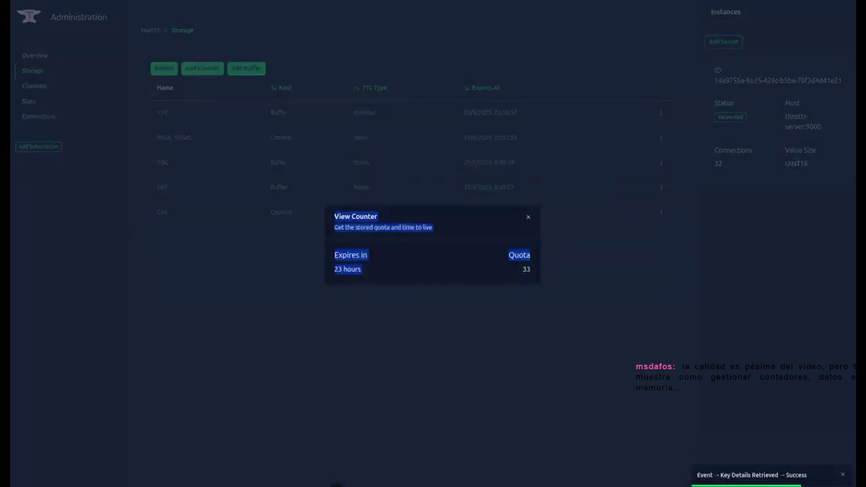
click(422, 244)
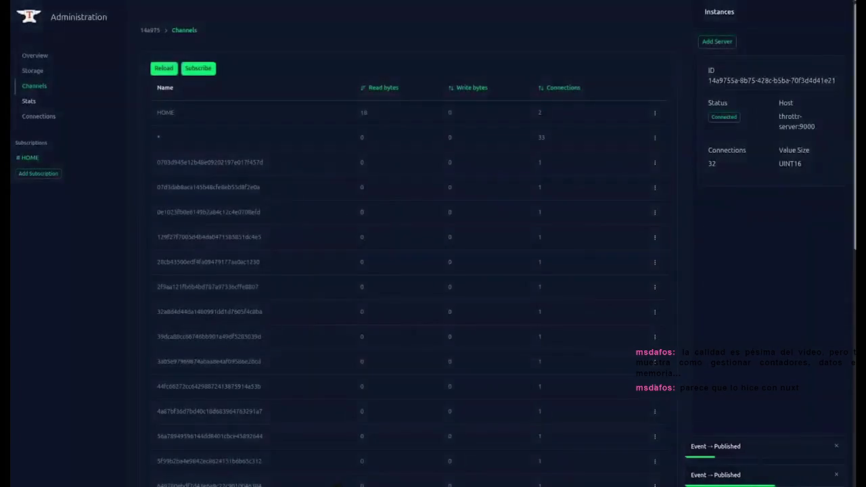
mouse_move(728, 105)
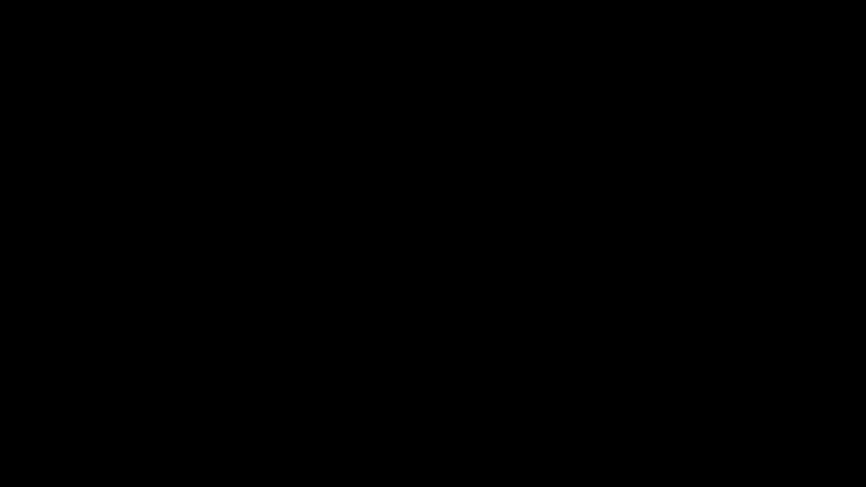
Step: Exit the full-screen Drive recording and go back to the throttr GitHub repository page
key(Escape)
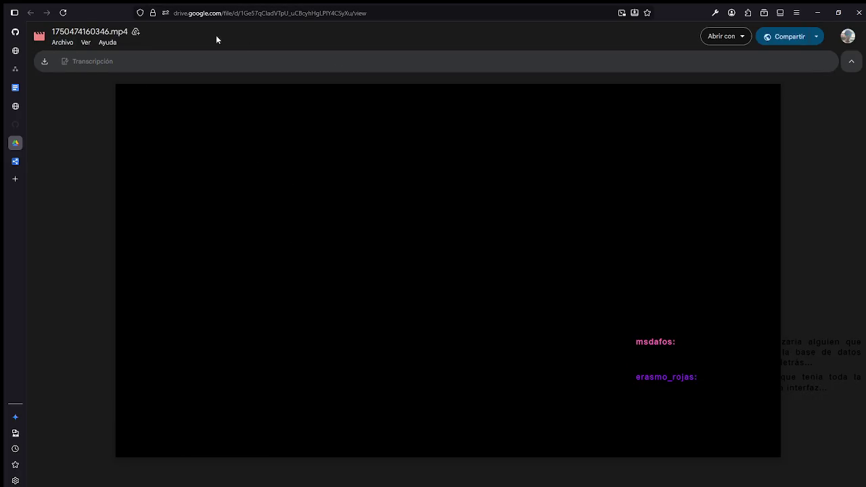
click(23, 130)
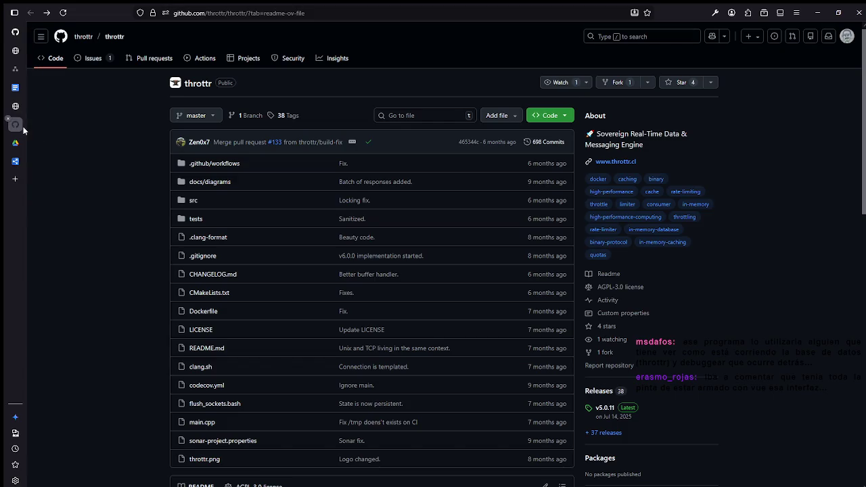
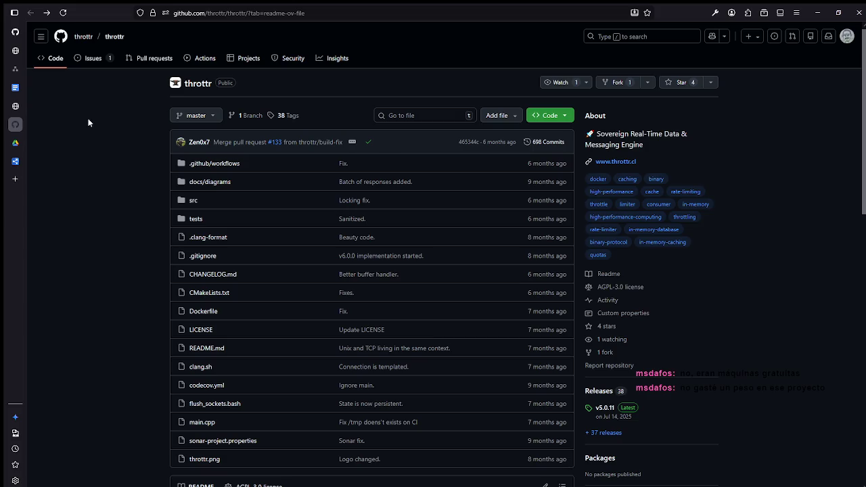
Step: Scroll the throttr README past the logo to the badges, Read the docs and License sections
scroll(350, 226, down, 5)
scroll(355, 225, up, 5)
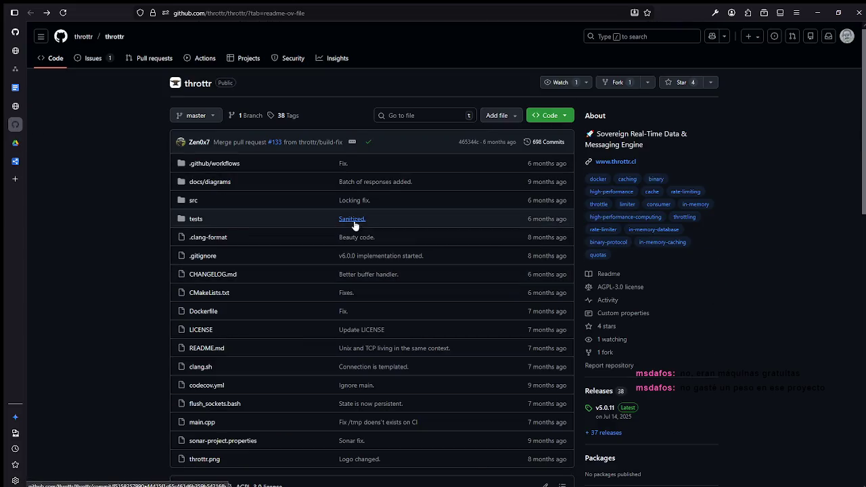
scroll(355, 226, down, 3)
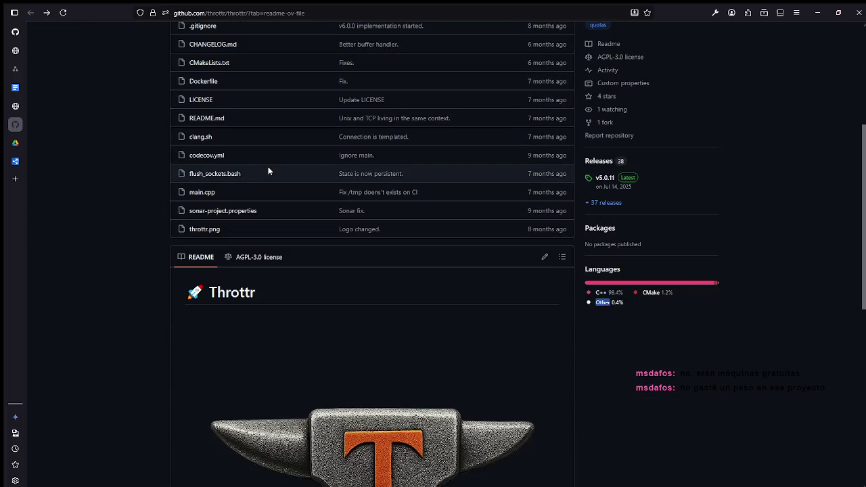
scroll(316, 157, down, 1)
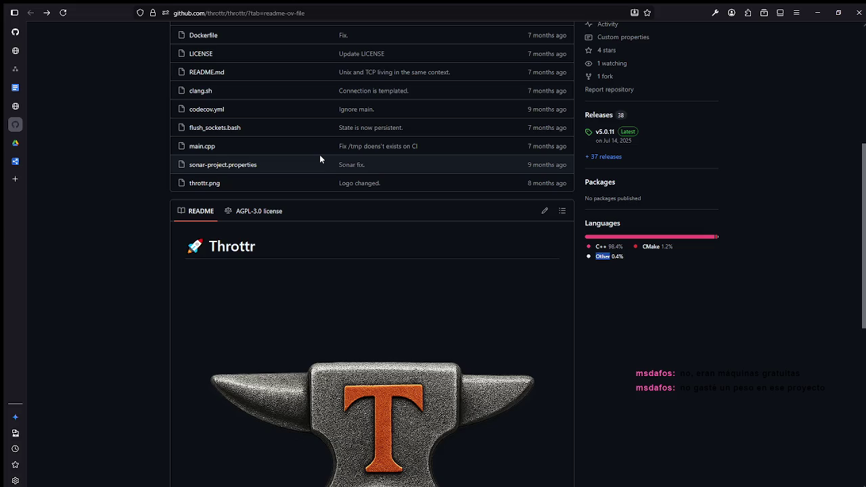
scroll(319, 154, up, 5)
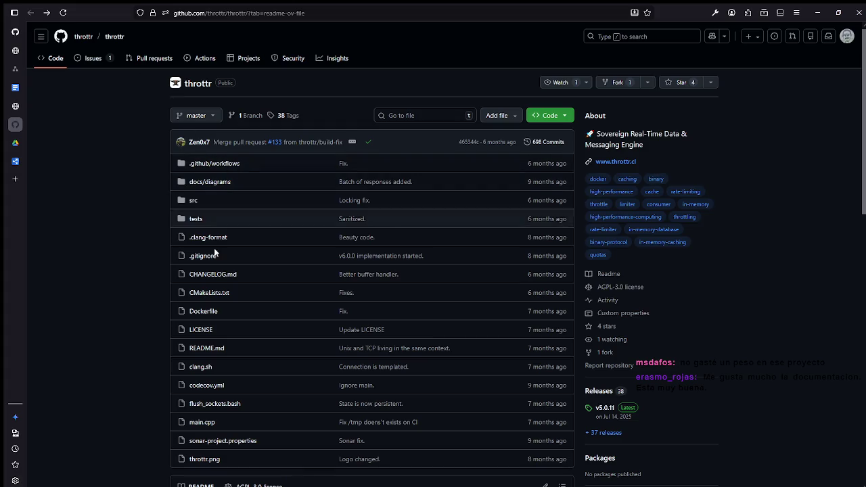
scroll(153, 307, down, 4)
scroll(411, 433, down, 5)
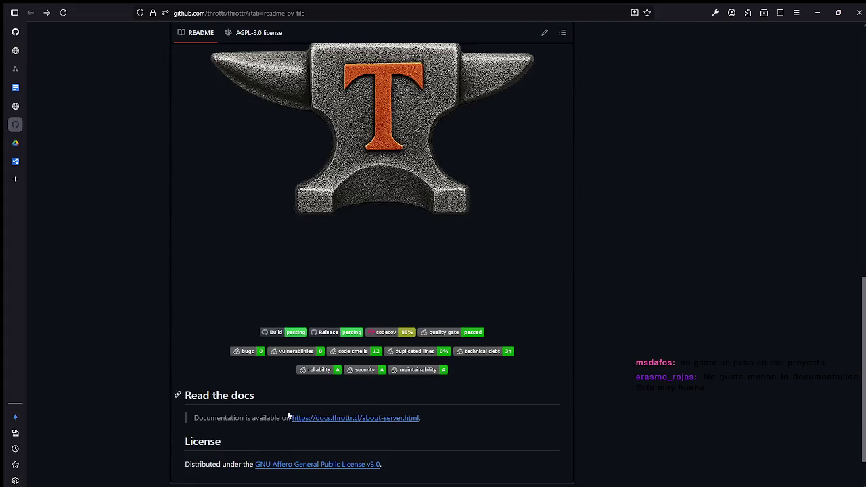
scroll(311, 422, down, 1)
click(339, 372)
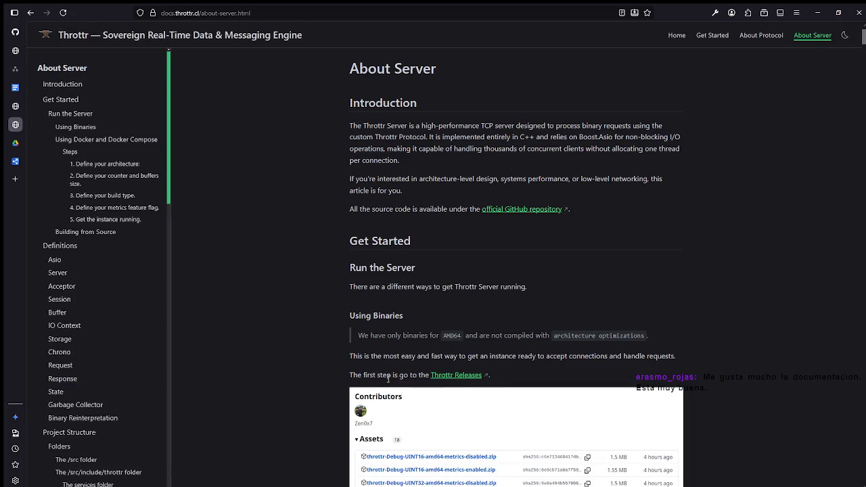
scroll(524, 398, down, 6)
scroll(523, 420, up, 6)
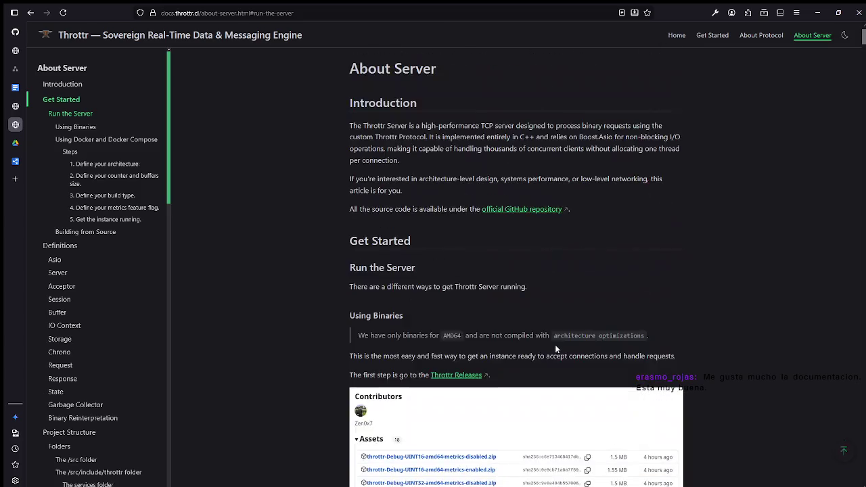
scroll(396, 187, down, 2)
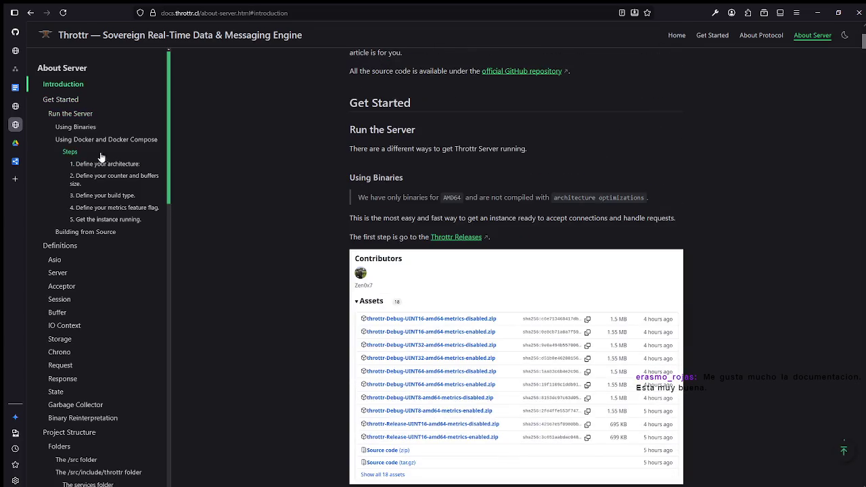
scroll(173, 212, up, 2)
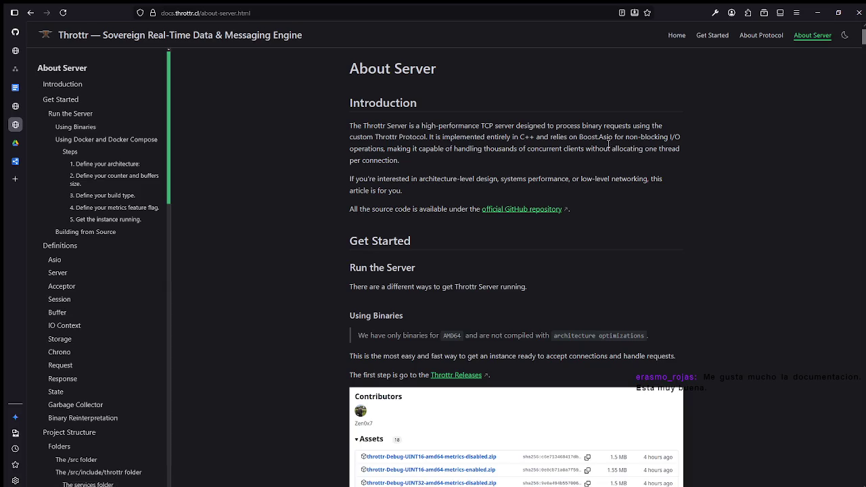
click(841, 36)
click(842, 37)
click(844, 40)
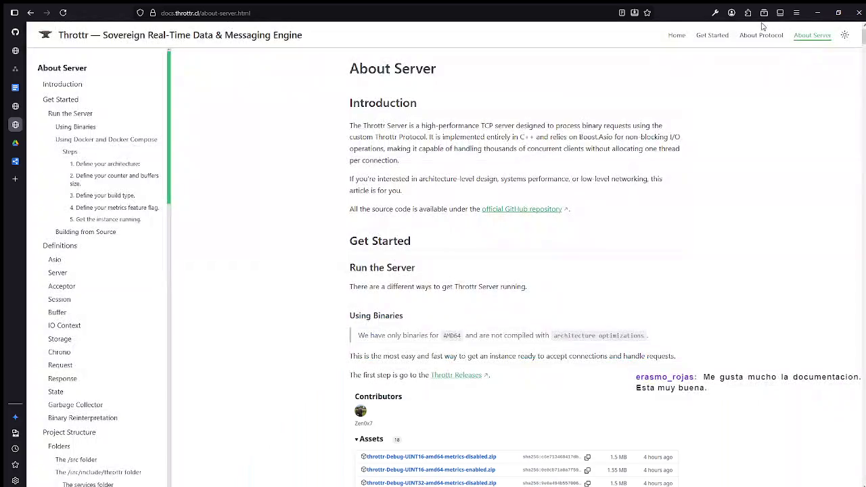
drag(204, 32, 303, 35)
click(521, 32)
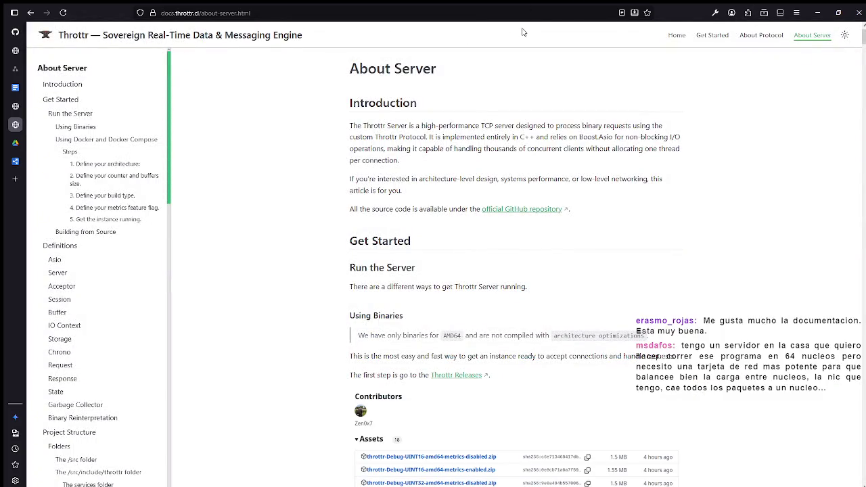
click(845, 36)
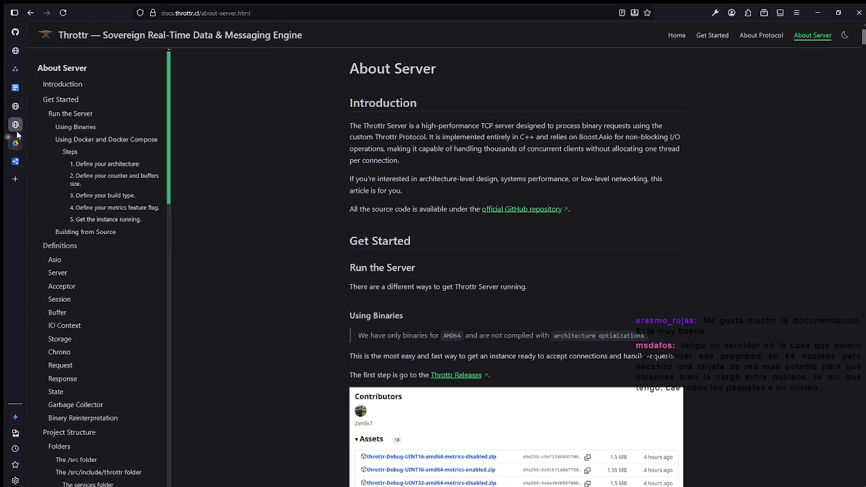
key(alt+Left)
scroll(396, 287, up, 10)
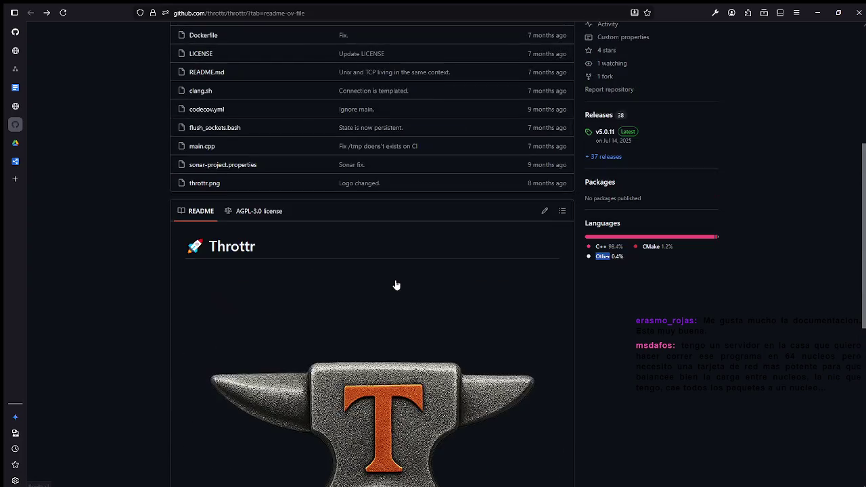
drag(206, 247, 277, 251)
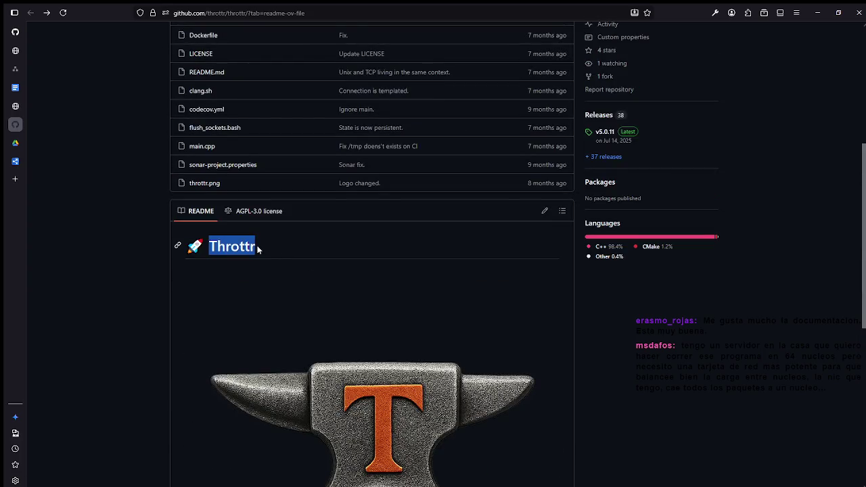
scroll(250, 244, up, 3)
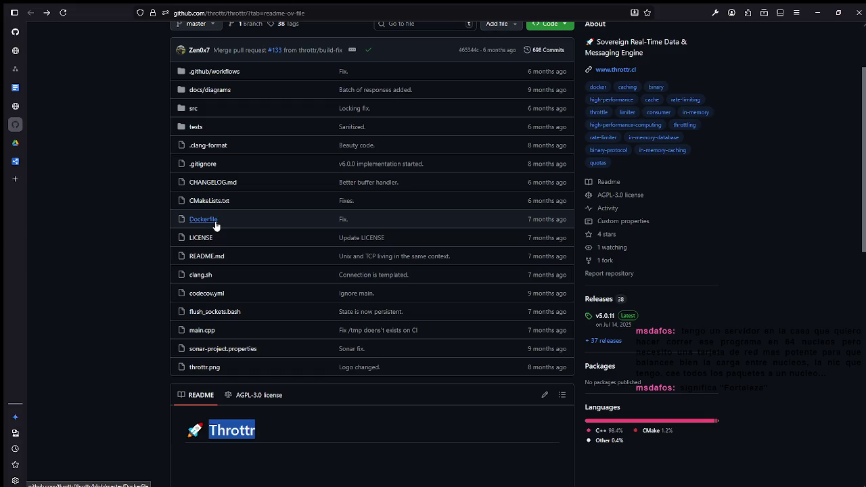
scroll(215, 226, up, 2)
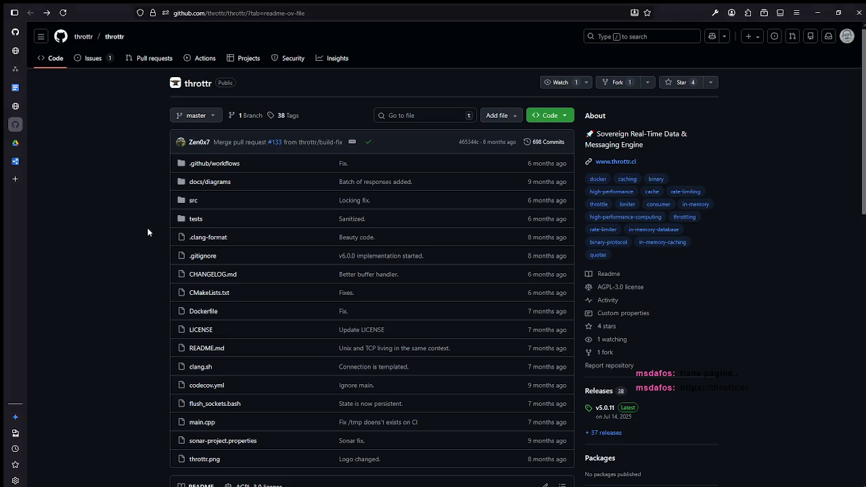
Step: Open the throttr.cl website and scroll down to The Origin of Throttr paragraph
click(14, 141)
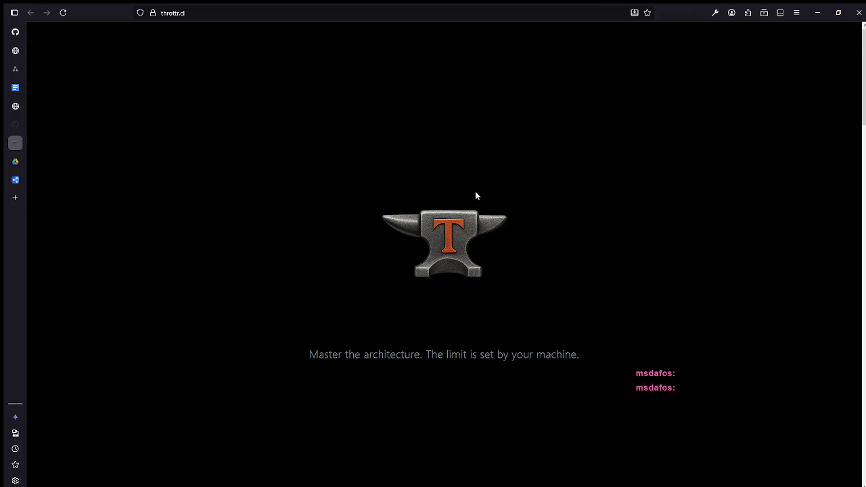
scroll(309, 169, down, 3)
scroll(383, 136, up, 3)
scroll(439, 124, down, 3)
scroll(471, 197, down, 3)
scroll(472, 198, down, 1)
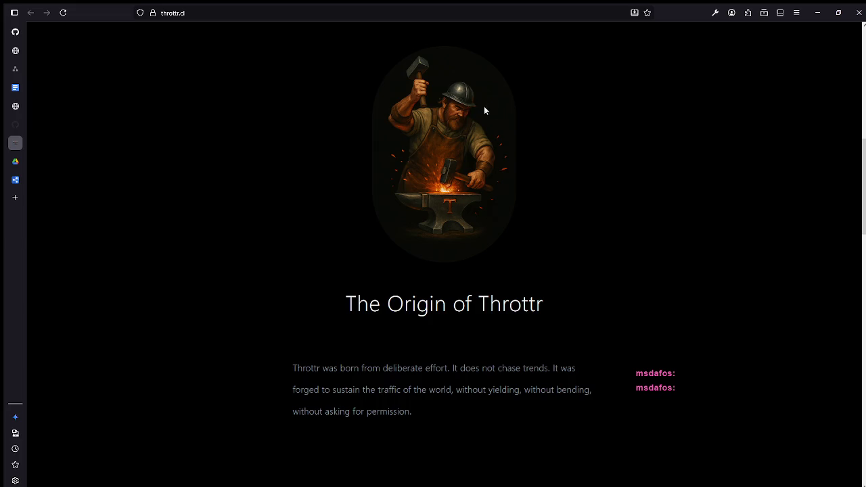
scroll(453, 169, down, 2)
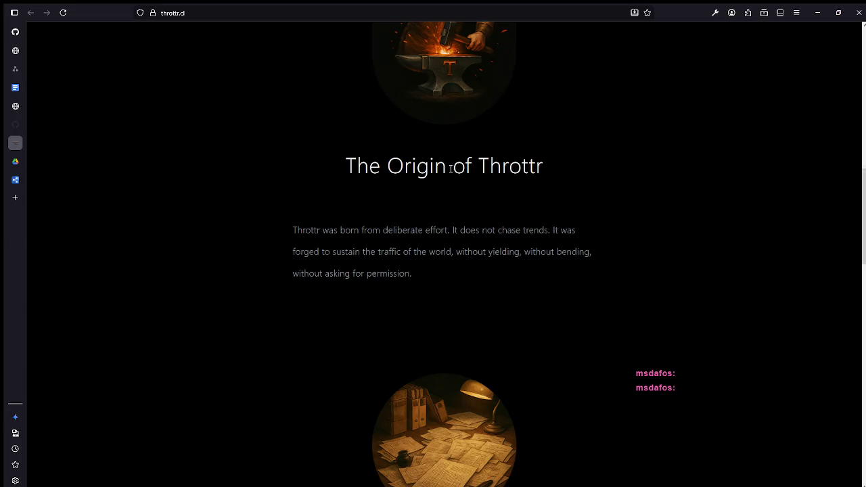
scroll(456, 164, up, 3)
scroll(457, 165, down, 3)
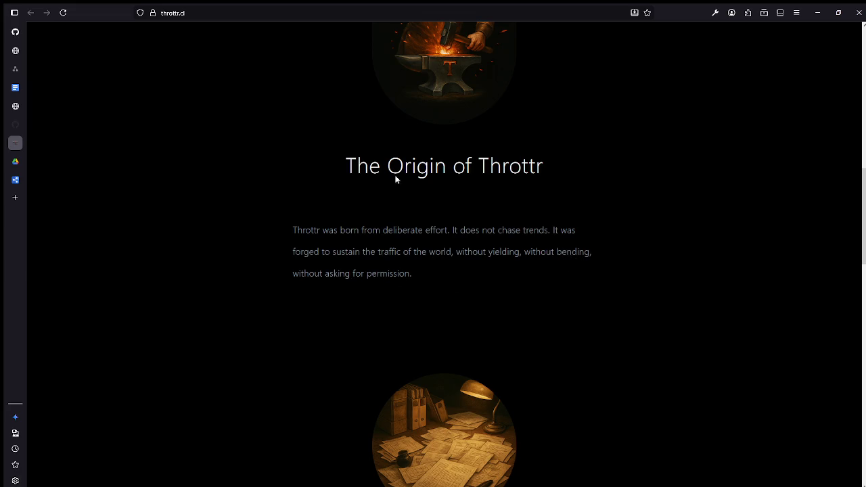
scroll(384, 161, down, 5)
scroll(452, 157, down, 1)
scroll(452, 158, up, 6)
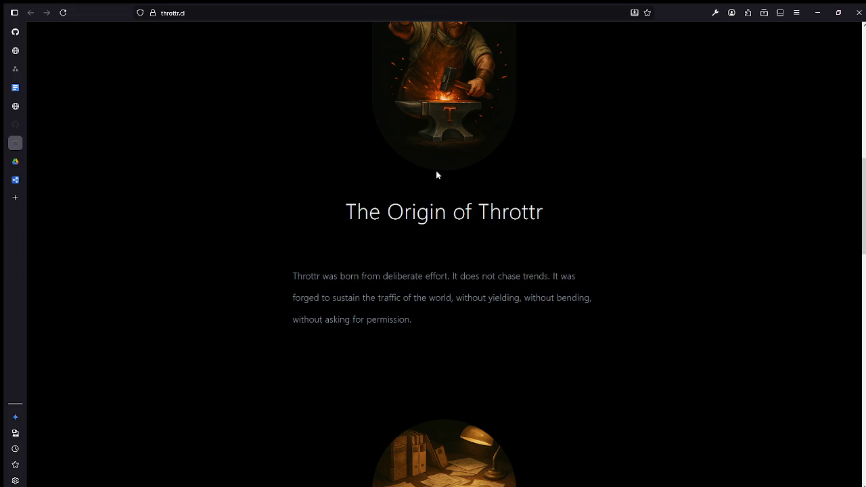
Step: Highlight the words sustain, yielding and bending, then the whole Origin paragraph, and clear the selection
double_click(347, 299)
click(349, 303)
drag(472, 299, 507, 298)
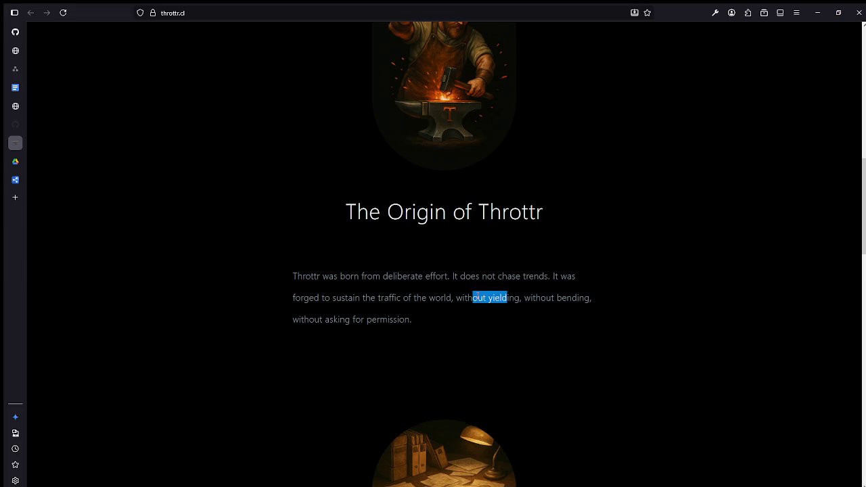
double_click(490, 299)
click(559, 308)
double_click(562, 299)
mouse_move(472, 298)
mouse_down()
mouse_move(502, 298)
mouse_move(512, 311)
mouse_up()
triple_click(504, 298)
click(493, 298)
click(515, 297)
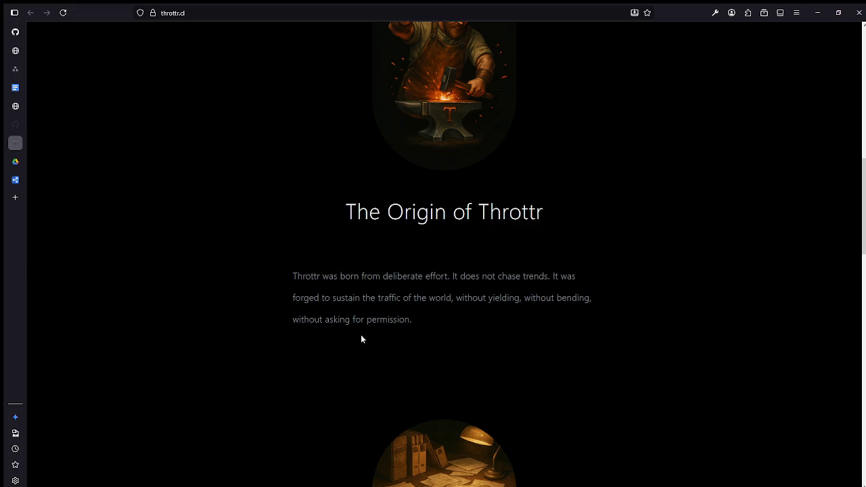
Step: Scroll further down the throttr.cl page to The Protocol section
scroll(508, 266, down, 2)
scroll(507, 265, up, 2)
scroll(368, 217, down, 4)
scroll(389, 207, down, 2)
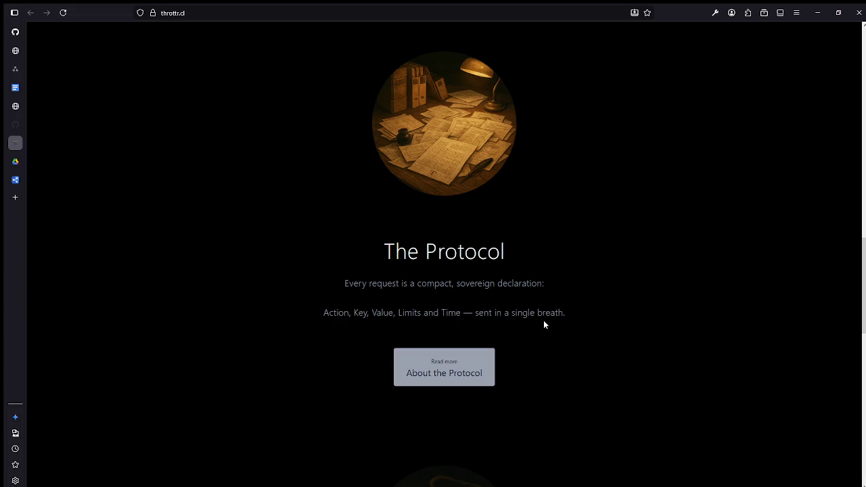
Step: Open About the Protocol in a new tab, preview it and GitHub, then return to throttr.cl
scroll(544, 324, down, 1)
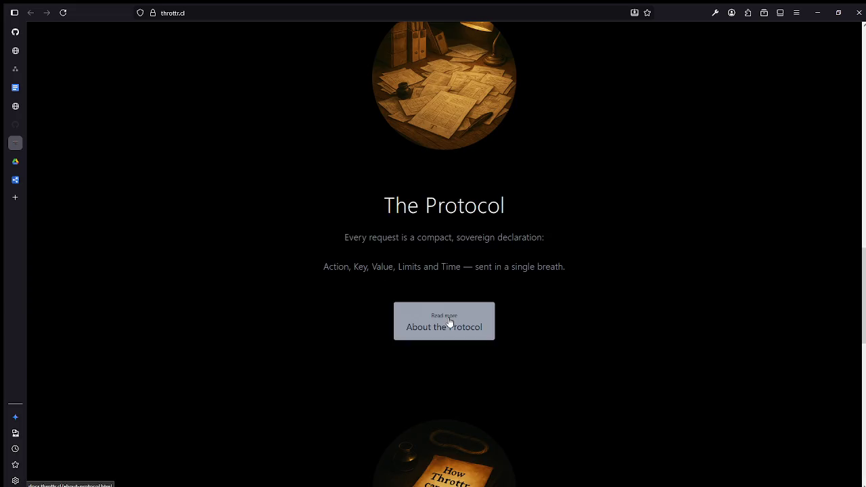
scroll(441, 236, down, 3)
middle_click(456, 175)
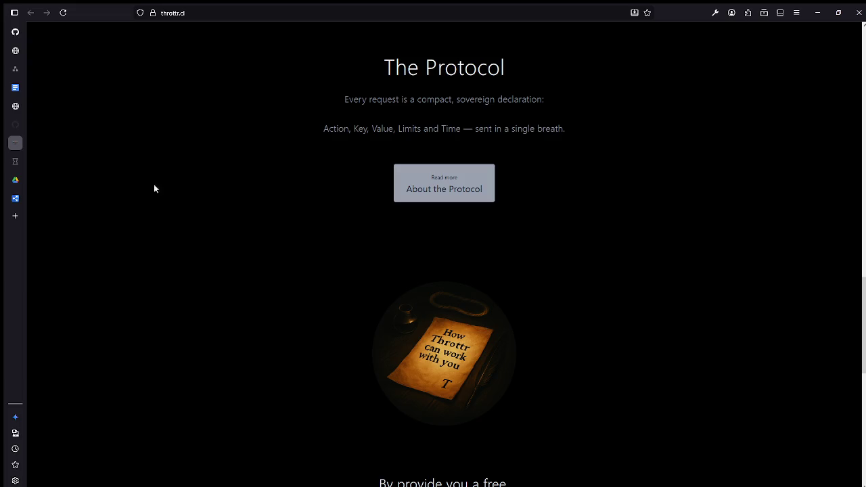
click(14, 161)
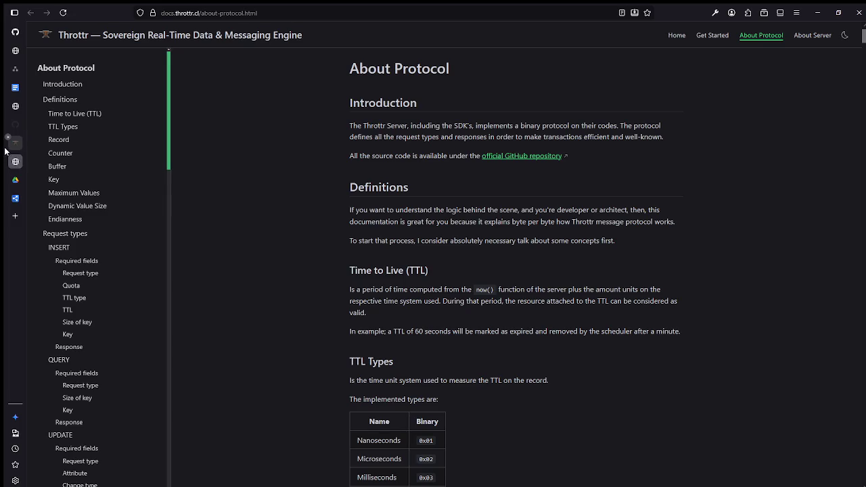
click(12, 143)
click(10, 123)
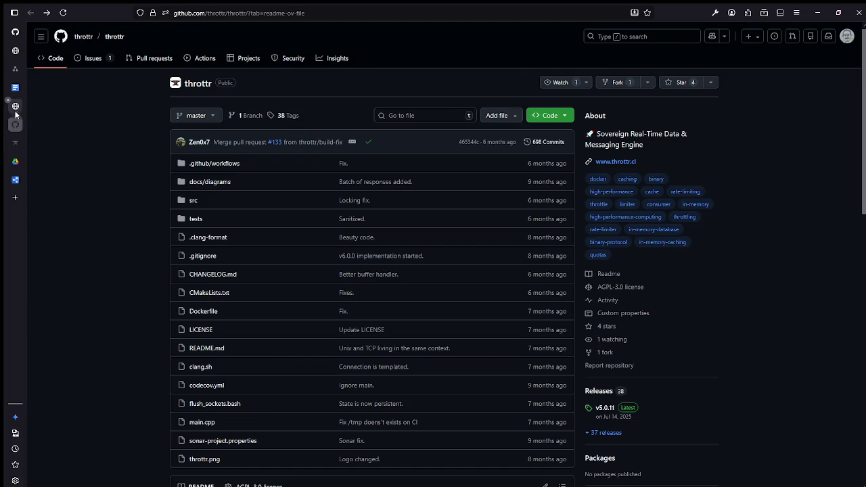
click(14, 143)
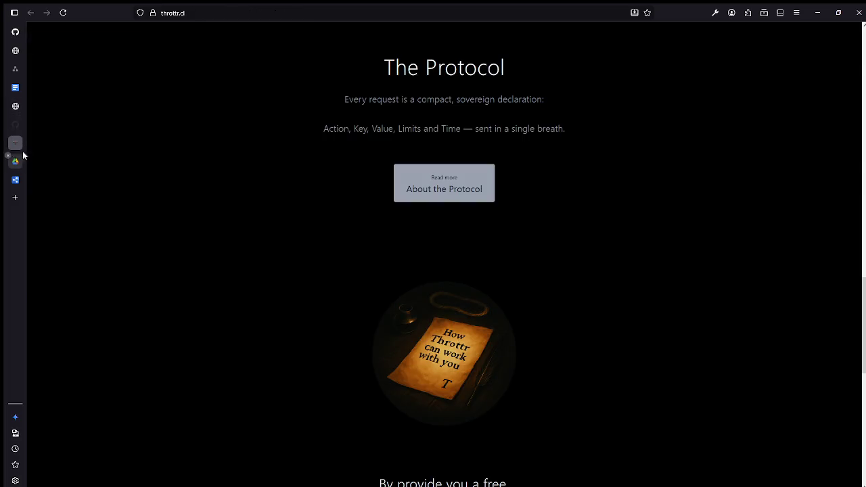
Step: Scroll down the throttr.cl home page to its footer
scroll(596, 223, down, 2)
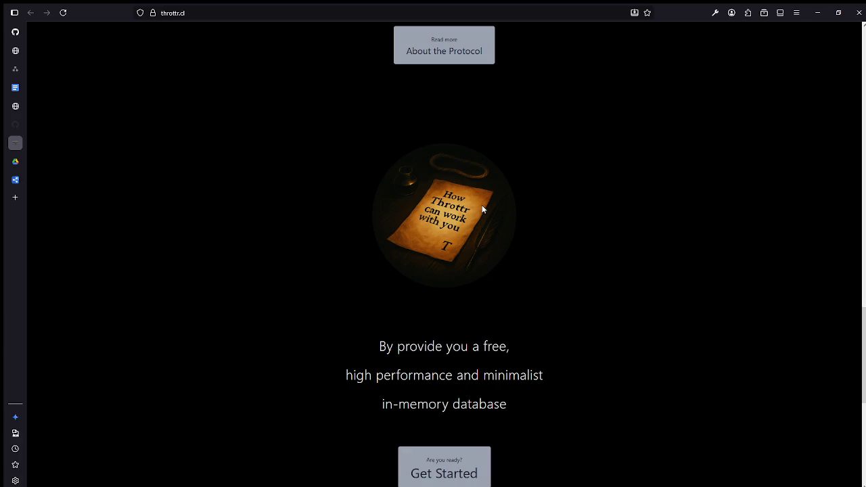
scroll(482, 209, down, 1)
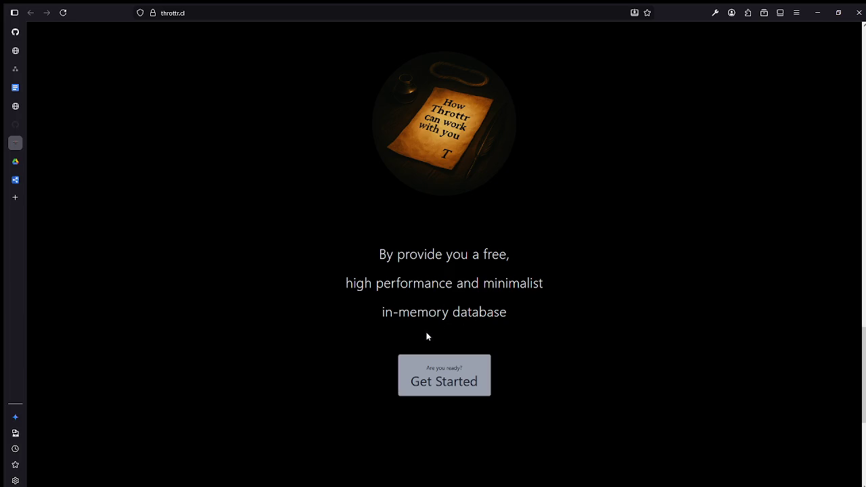
scroll(465, 331, down, 2)
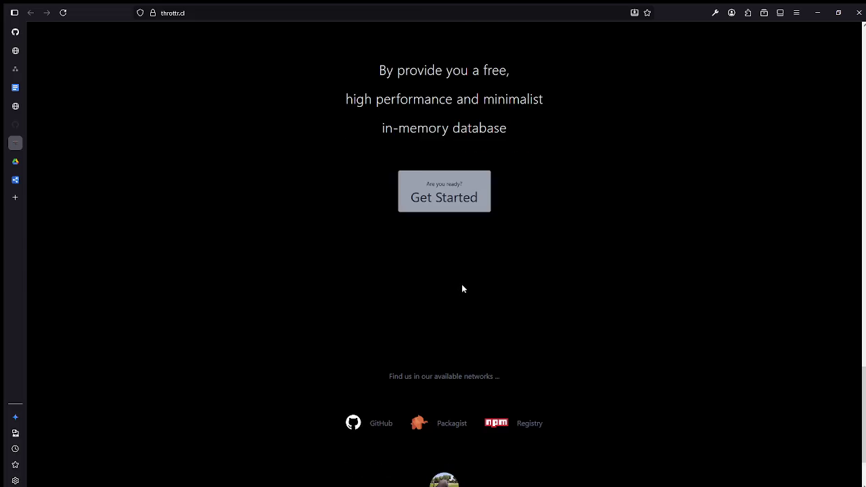
scroll(470, 236, down, 1)
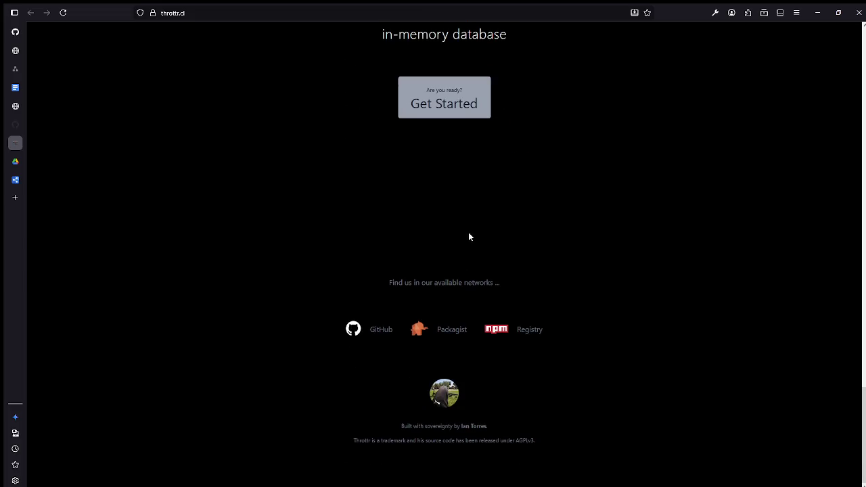
scroll(446, 284, up, 15)
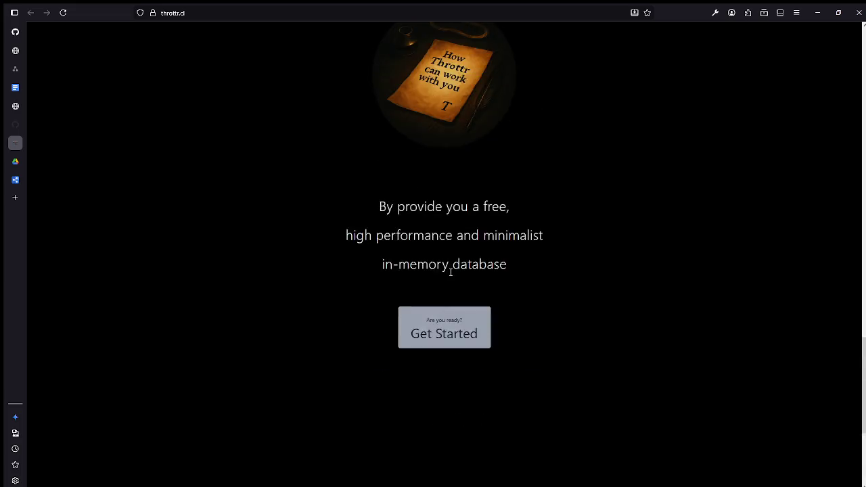
scroll(474, 303, up, 3)
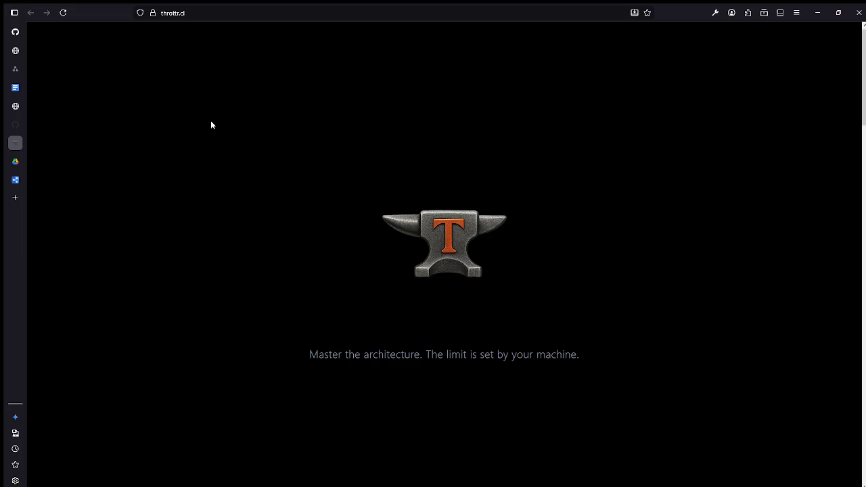
scroll(498, 126, down, 4)
scroll(541, 134, up, 4)
scroll(587, 142, down, 15)
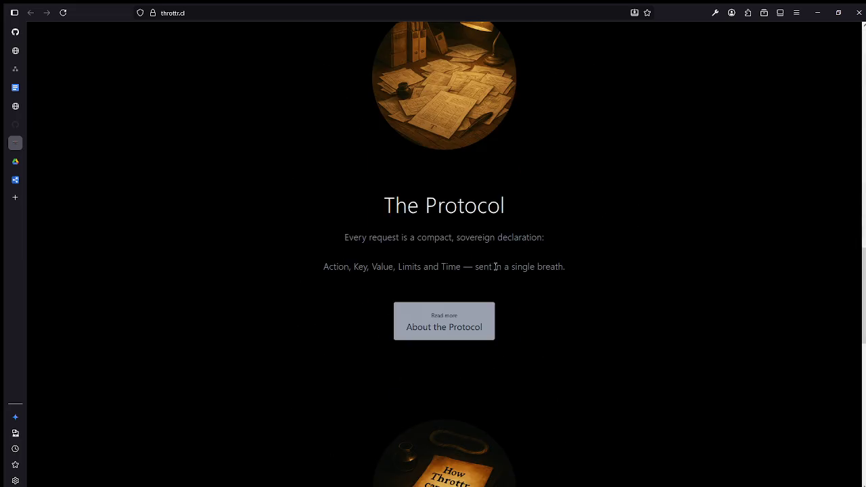
scroll(534, 285, down, 4)
scroll(549, 299, up, 12)
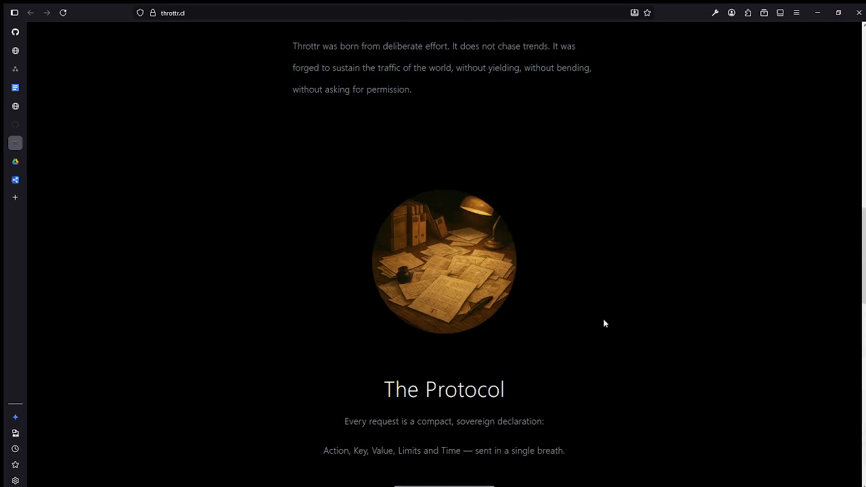
scroll(613, 392, up, 6)
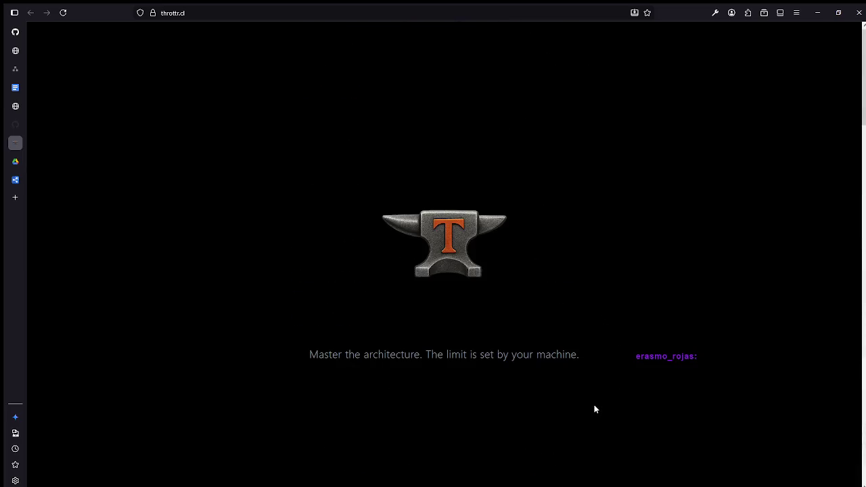
scroll(595, 408, down, 2)
scroll(596, 409, down, 8)
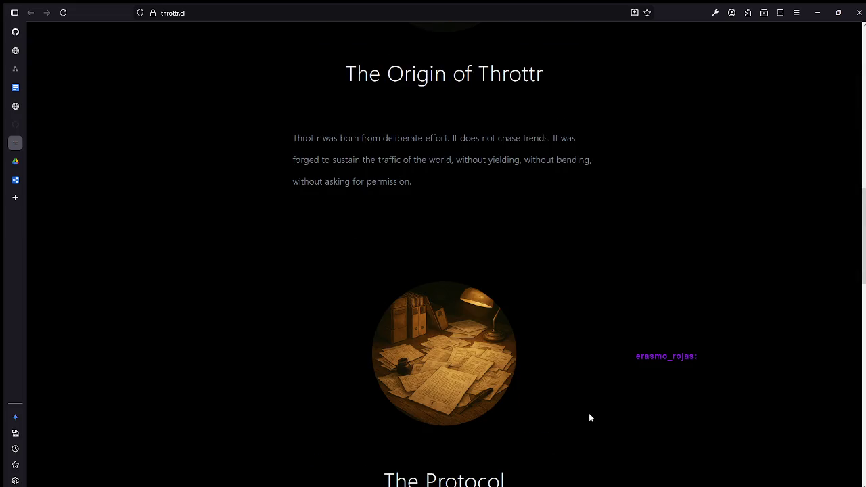
scroll(548, 313, down, 10)
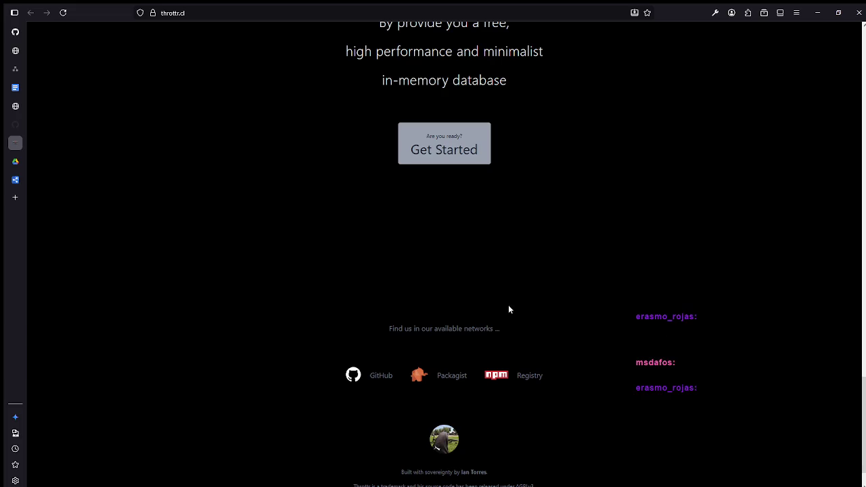
Step: Scroll back up to the anvil hero section and focus the address bar
scroll(551, 199, up, 4)
scroll(550, 200, up, 10)
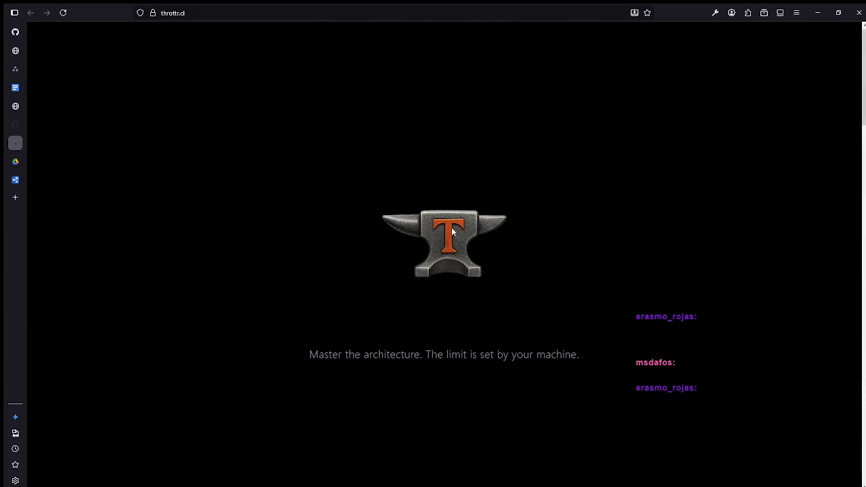
click(189, 19)
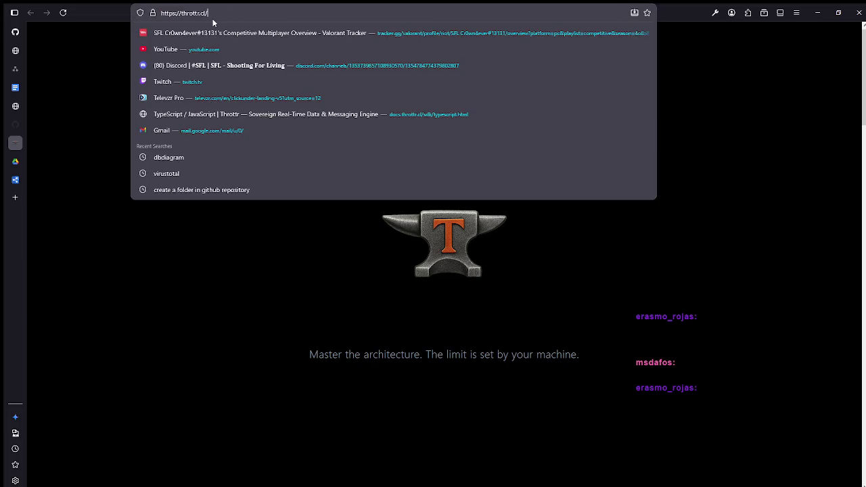
Step: Play the Drive video 1750474160346.mp4, seek to 0:52, then to about 1:23, and pause
click(15, 161)
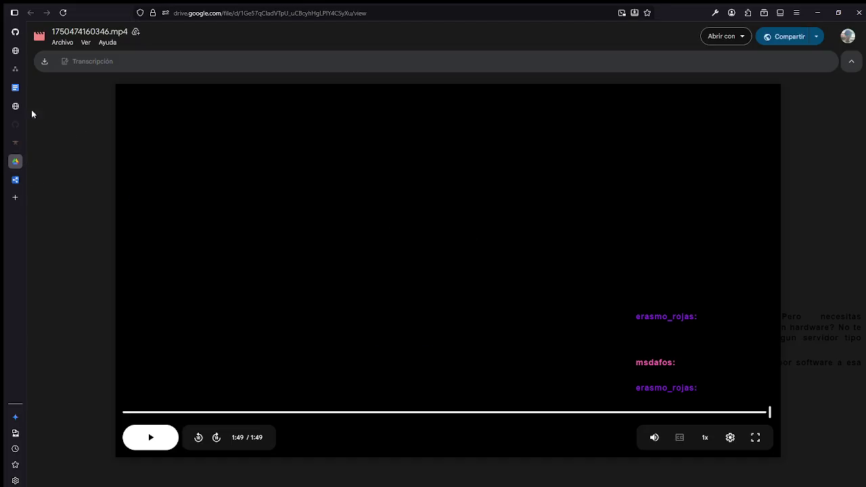
click(155, 437)
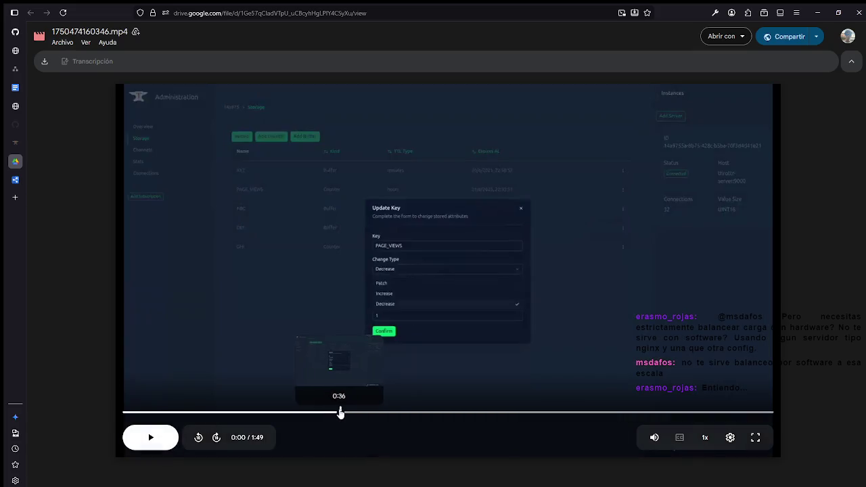
click(433, 412)
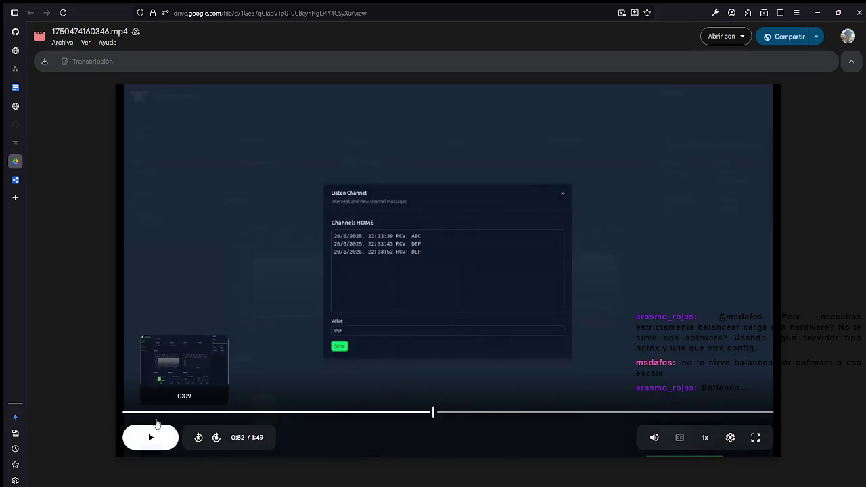
click(138, 438)
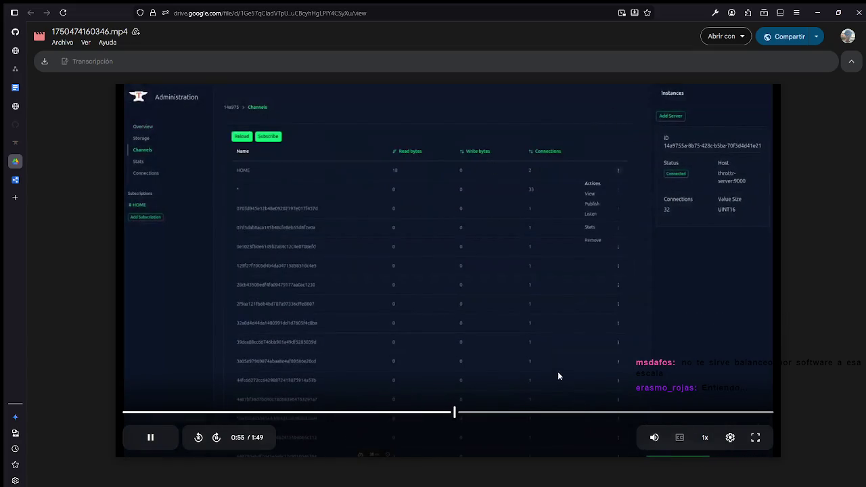
click(533, 412)
click(616, 412)
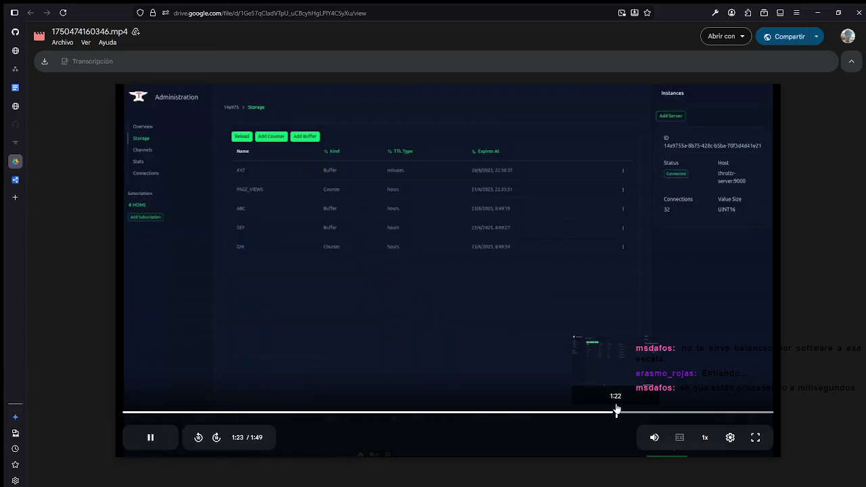
key(space)
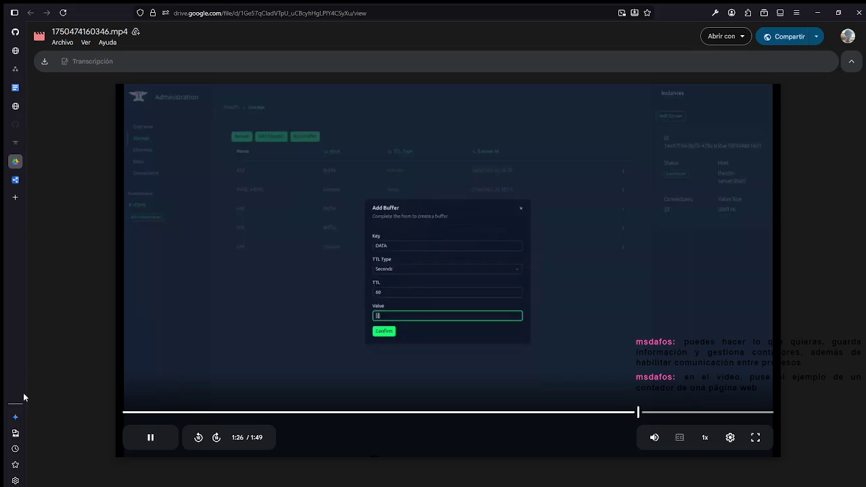
Step: Seek the demo video back to about 0:30, pause it and resume playback
click(306, 412)
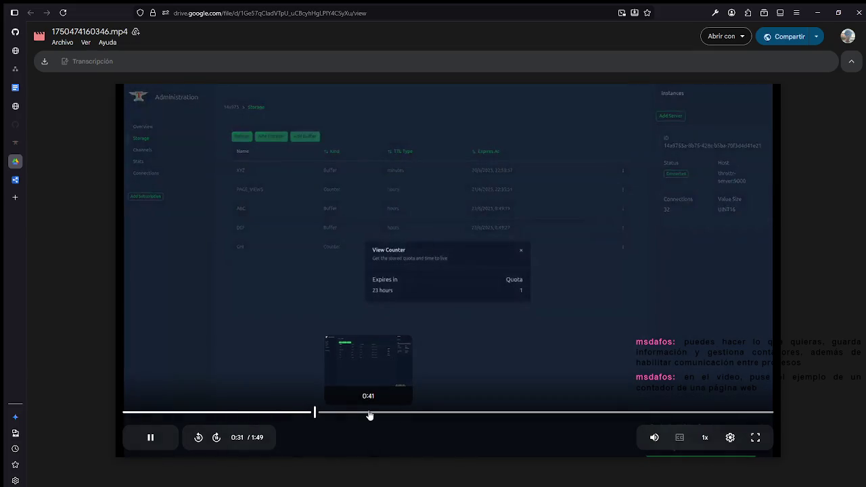
click(370, 414)
click(311, 411)
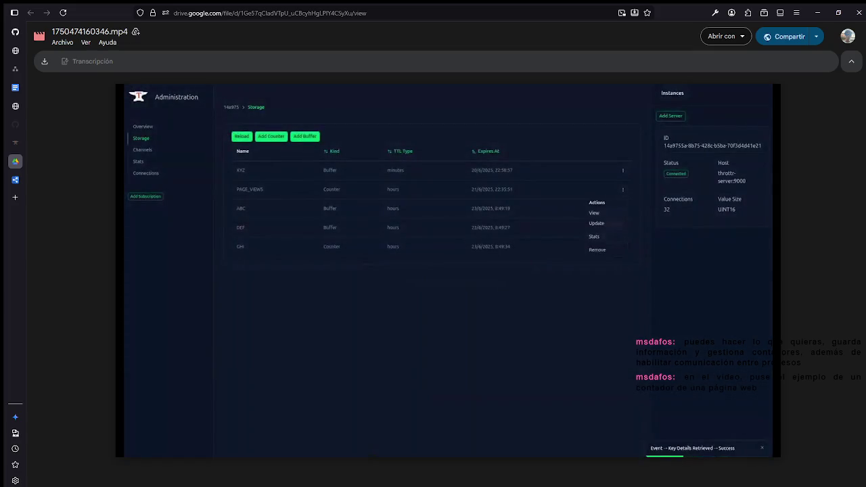
key(space)
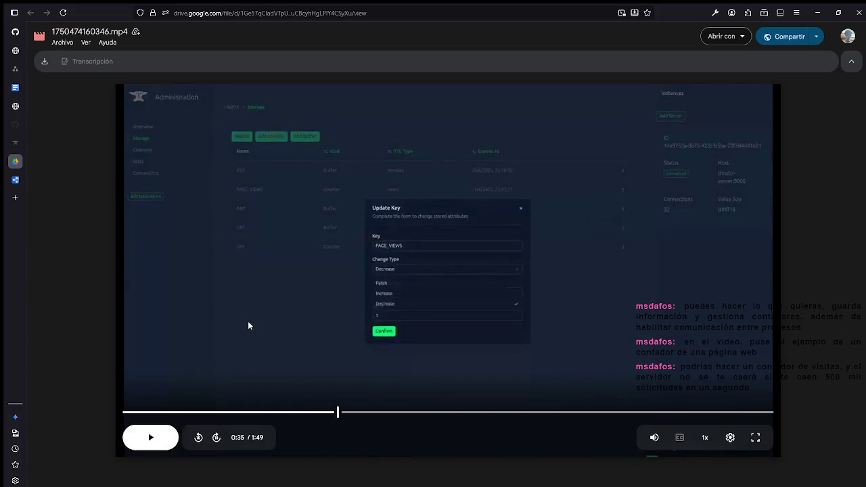
key(space)
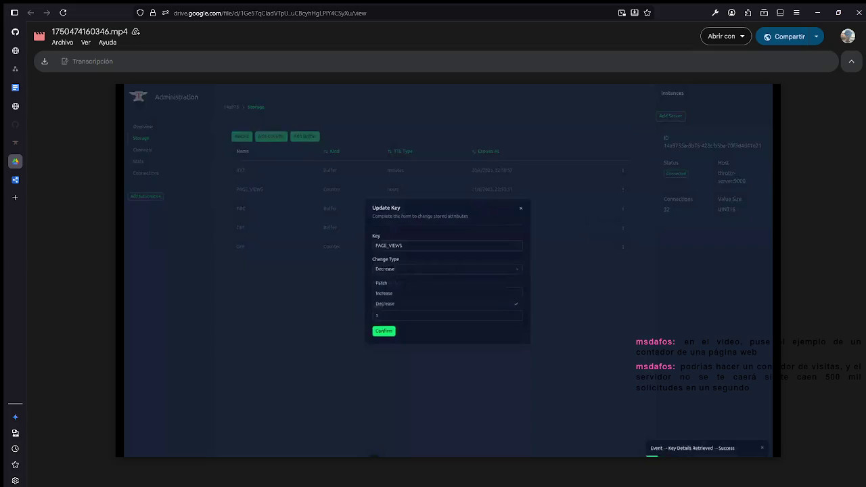
Step: Pause the video on the 0:35 Update Key scene, then switch to the Throttr website tab
mouse_move(291, 257)
mouse_move(15, 179)
click(279, 182)
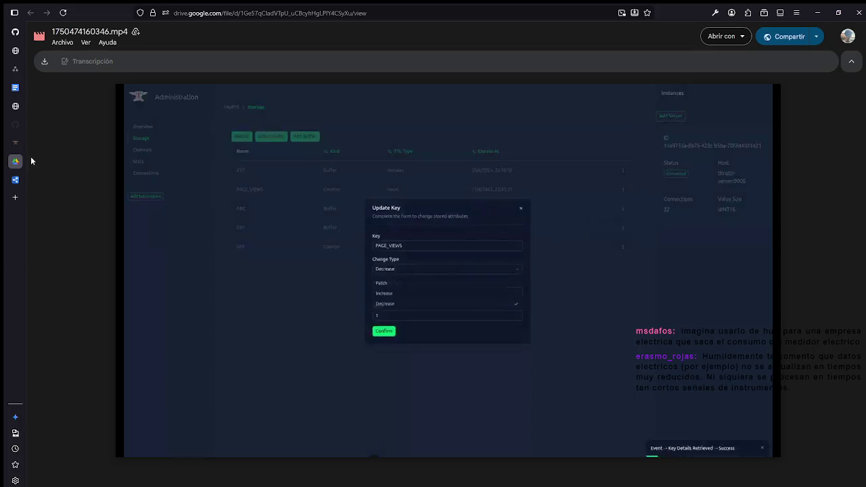
click(14, 143)
Step: Close the Google Drive video tab and the extra throttr.cl tab, returning to the throttr GitHub repository
click(7, 164)
click(7, 155)
click(15, 142)
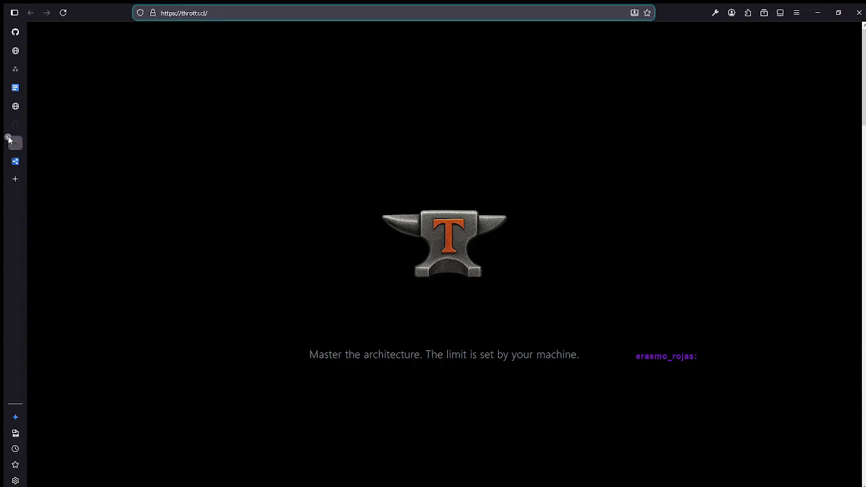
click(7, 137)
click(15, 126)
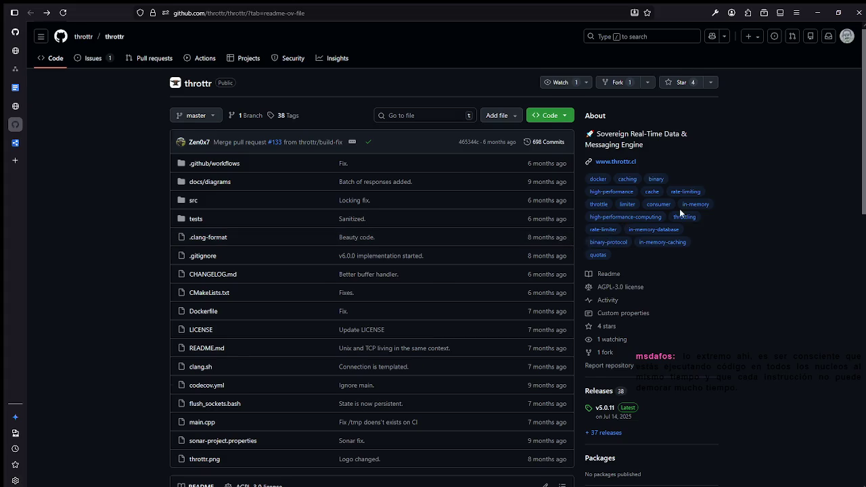
Step: Scroll the throttr repository page down to the README and back, then switch to dbdiagram.io
scroll(679, 210, down, 1)
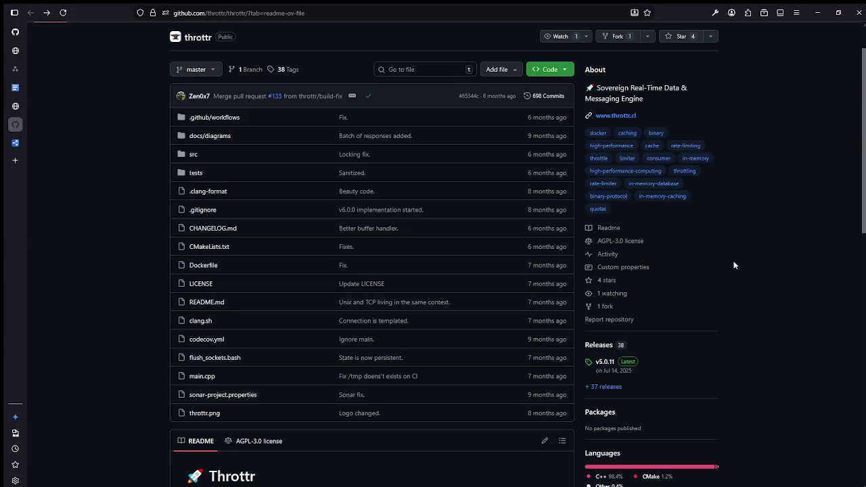
scroll(704, 274, down, 7)
scroll(686, 284, up, 5)
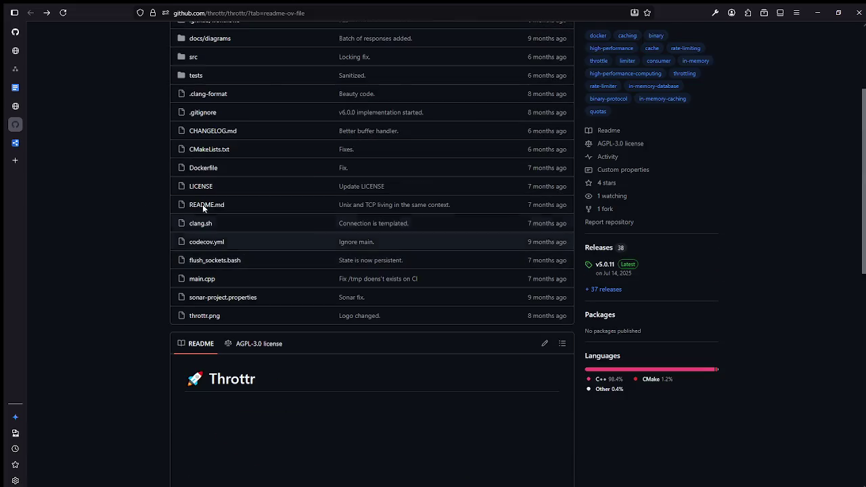
click(14, 125)
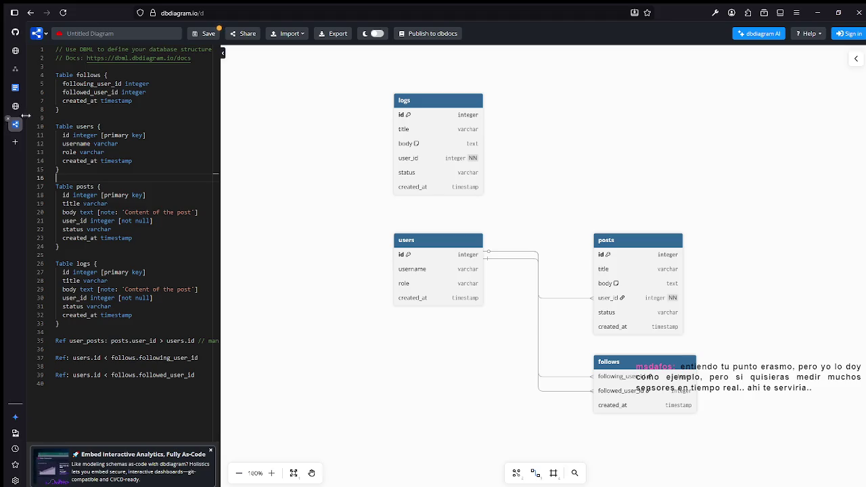
Step: Leave the dbdiagram.io editor, prompting the unsaved-diagram leave-page warning
click(15, 107)
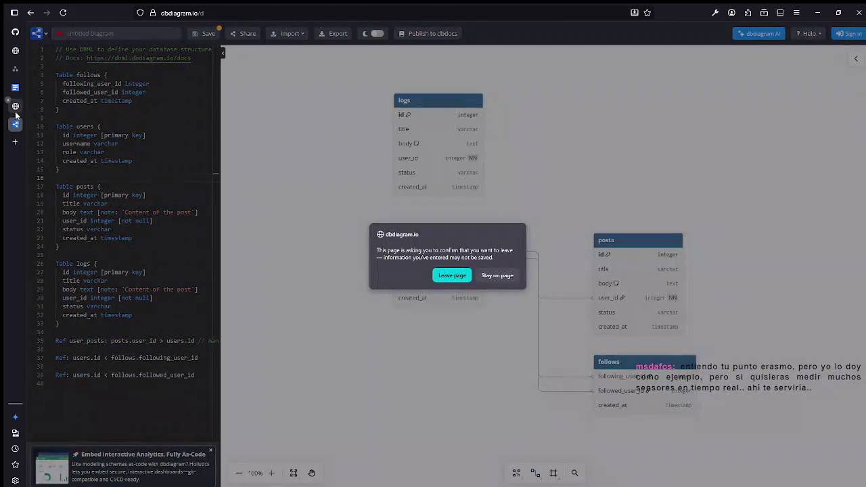
Step: Confirm leaving dbdiagram.io, glance at the TCT Journal Backlog and SQL Designer, and return to TCT_ERD
click(439, 274)
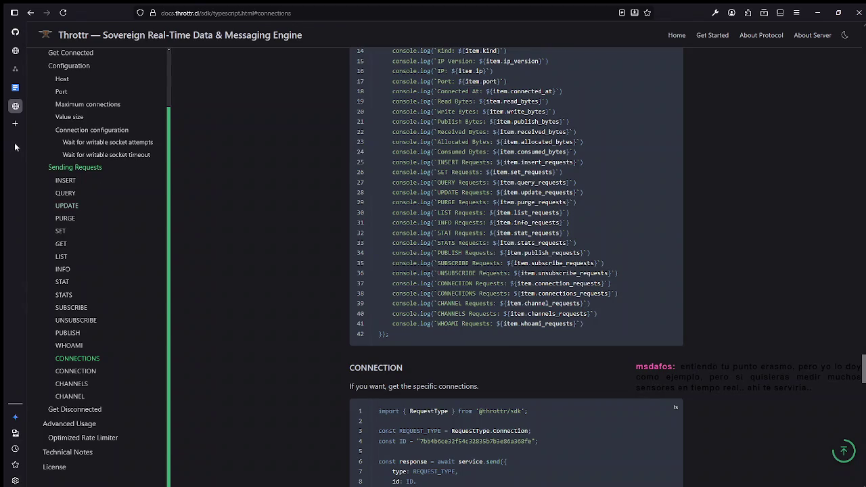
click(15, 88)
click(14, 69)
click(15, 51)
click(21, 66)
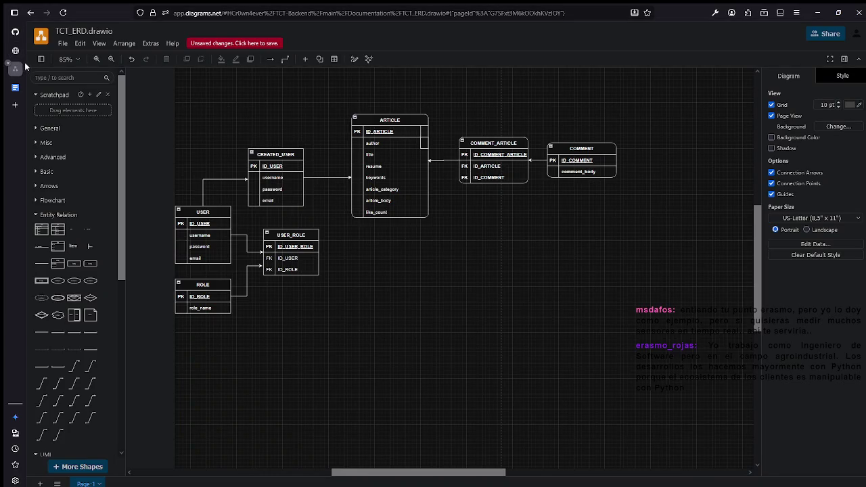
Step: Load dbdiagram.io in a new tab, then open github.com/throttr/throttr in another tab
key(ctrl+t)
text(dbdiagram.io)
key(Return)
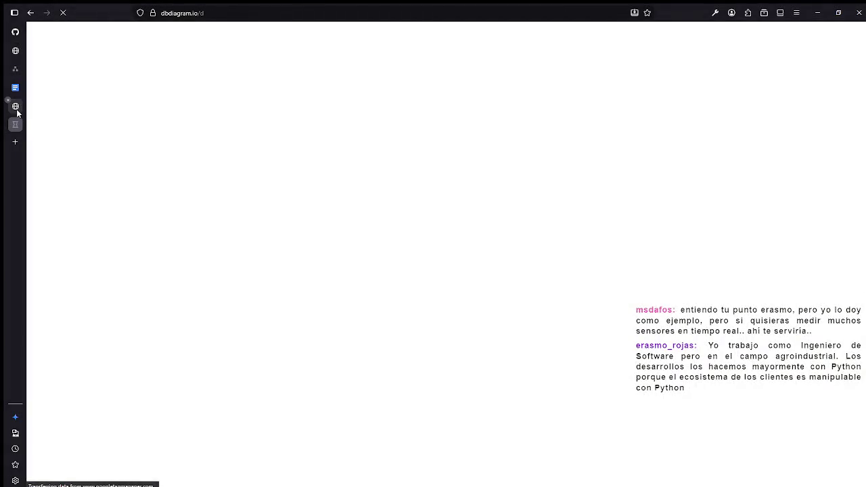
click(16, 107)
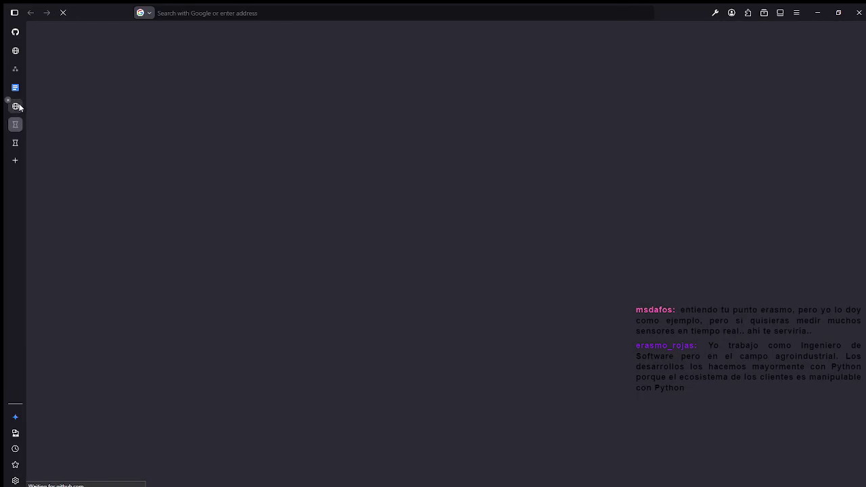
click(19, 108)
click(16, 126)
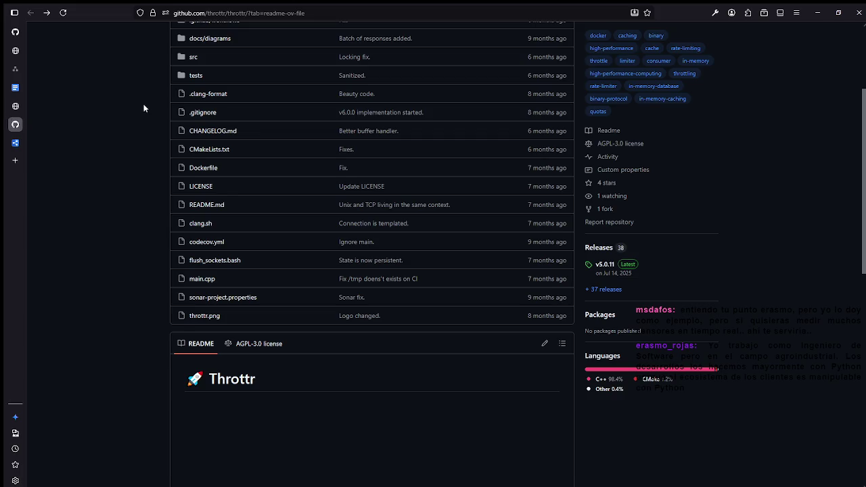
Step: Scroll to the top of the throttr repository, then switch to the Throttr TypeScript SDK docs
scroll(151, 115, up, 3)
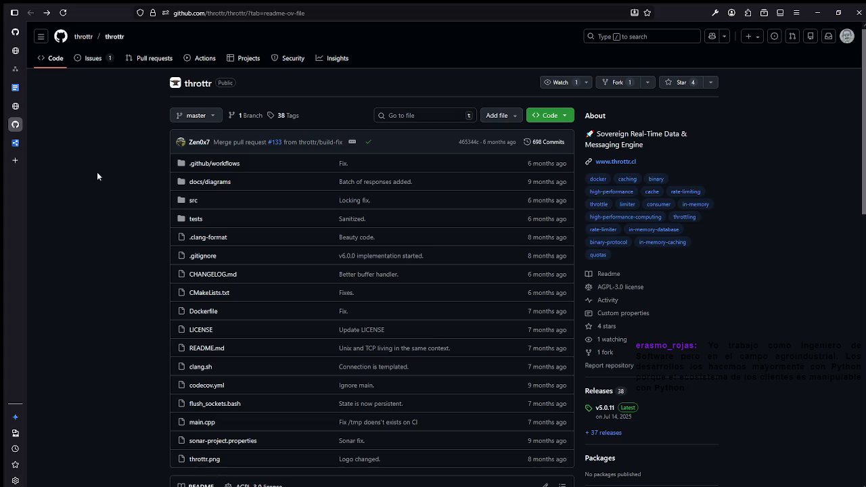
click(16, 107)
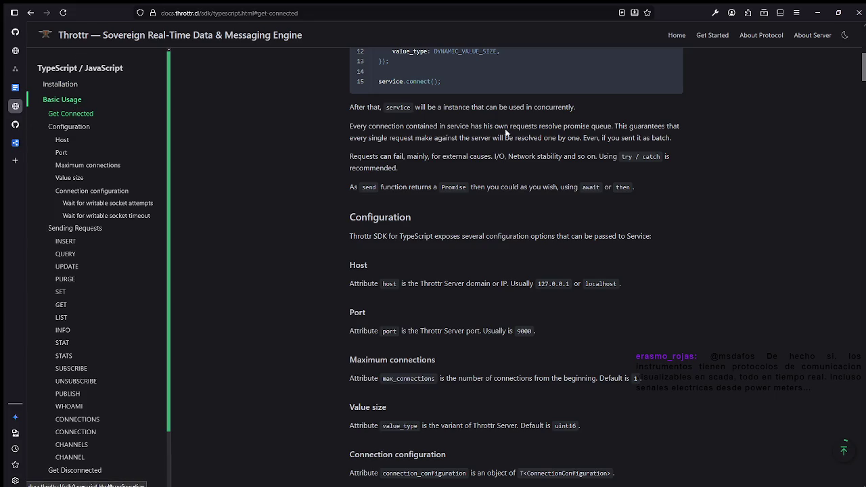
Step: Close the Throttr documentation tab and go back to the throttr GitHub repository
scroll(505, 133, up, 4)
click(15, 87)
click(8, 102)
click(15, 112)
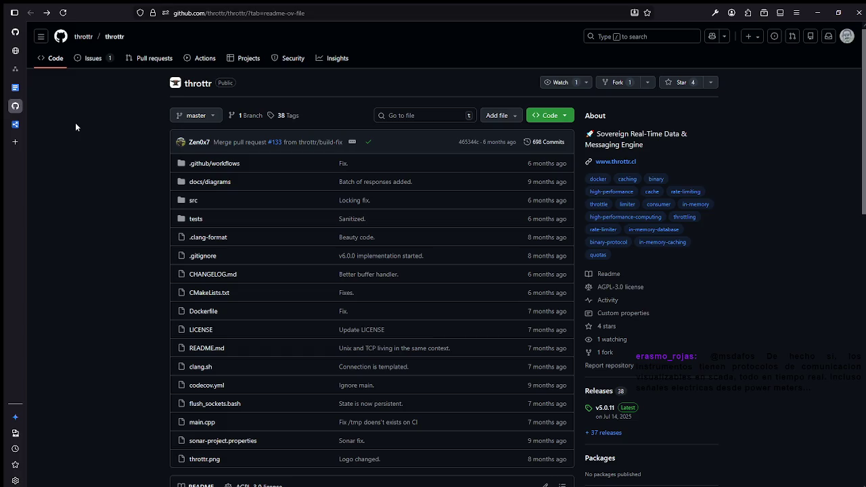
key(ctrl+t)
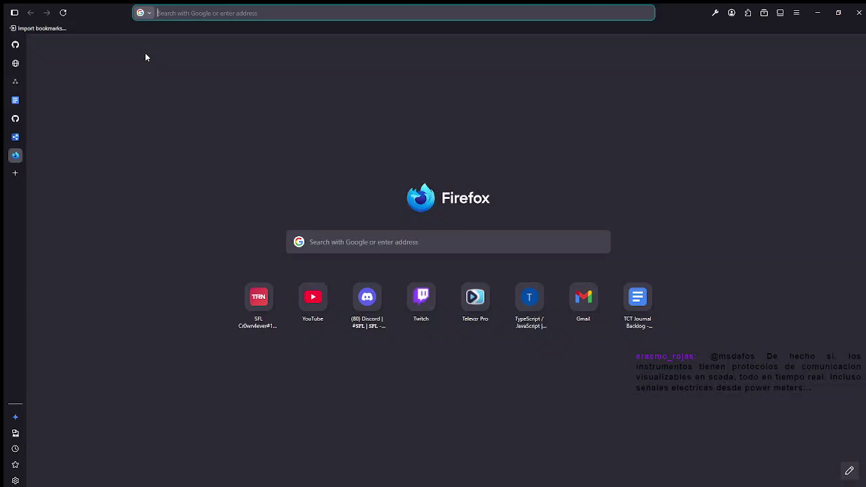
Step: Search Google for 'top development languages', accepting the corrected spelling
text(top)
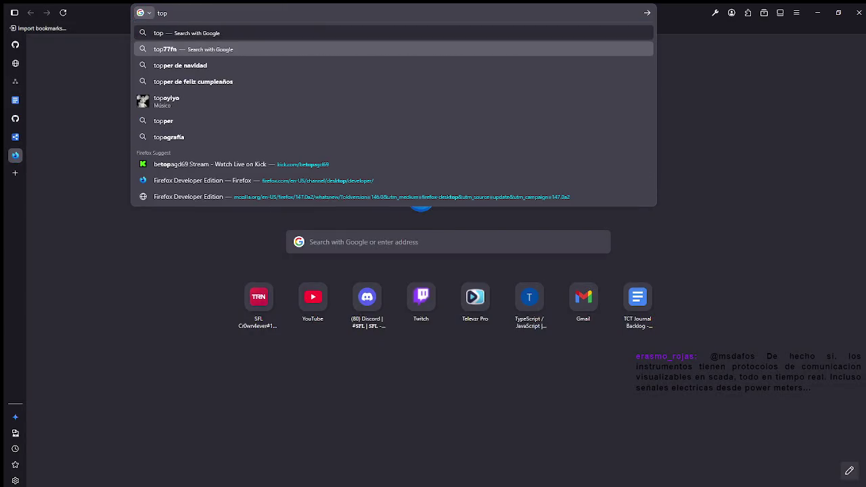
text( develop)
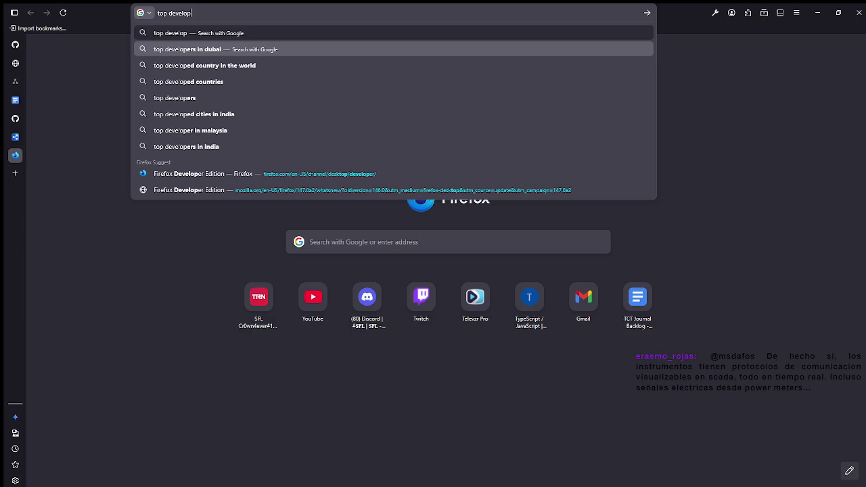
text(ment lenguages)
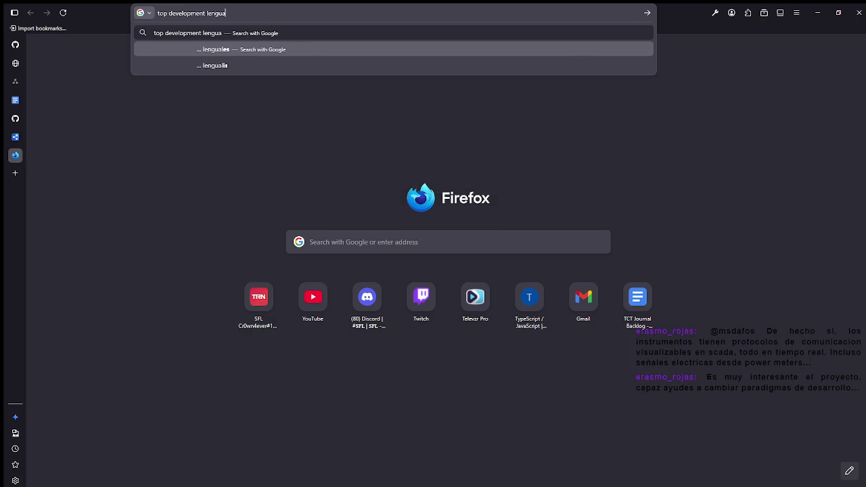
key(Return)
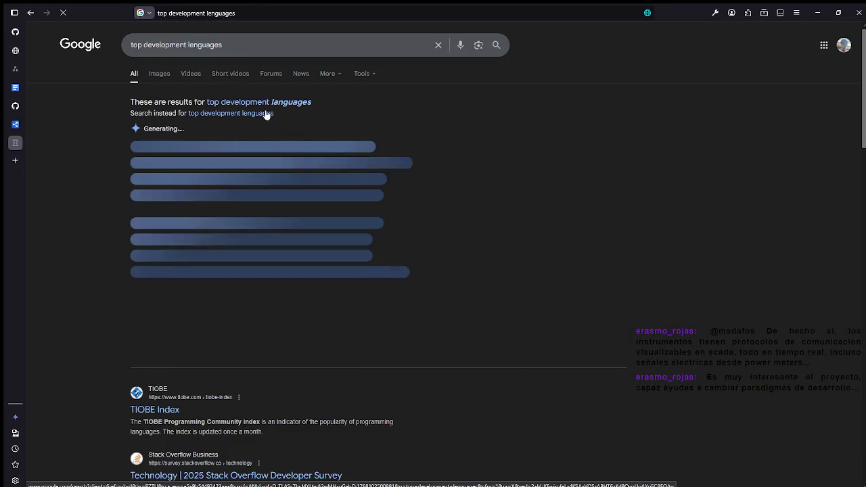
click(273, 107)
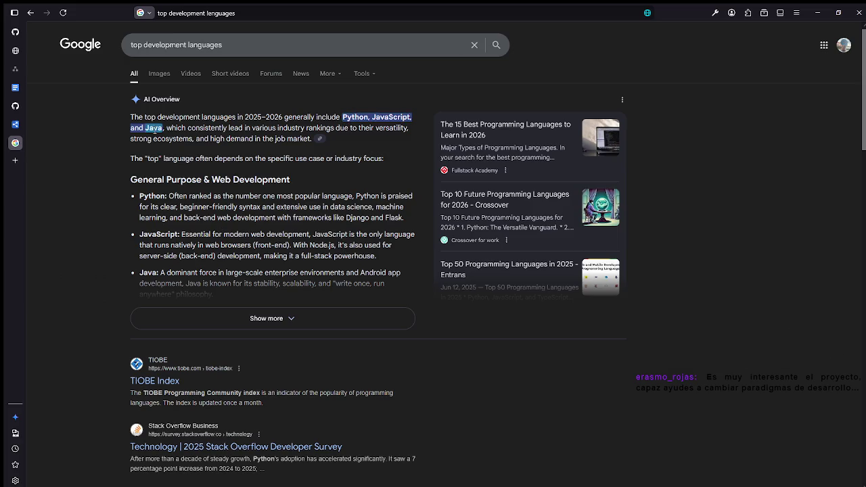
Step: Expand the full AI Overview and review the listed languages, including C++
scroll(245, 228, down, 1)
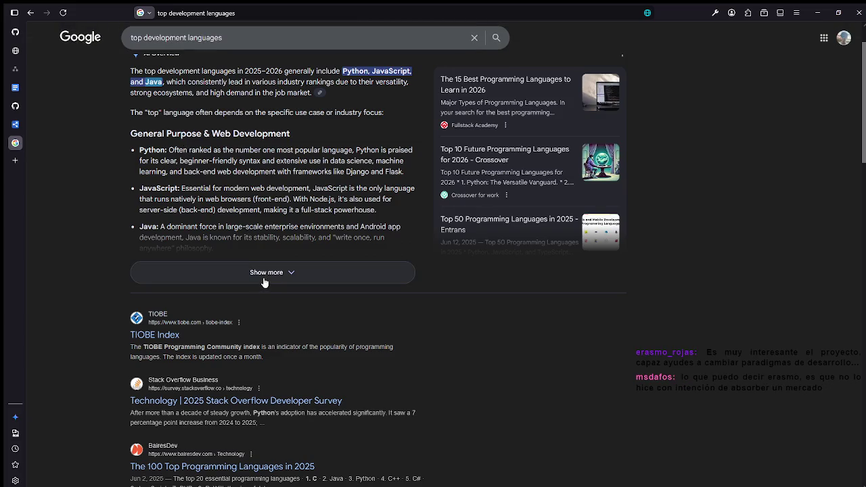
click(262, 275)
scroll(255, 249, down, 3)
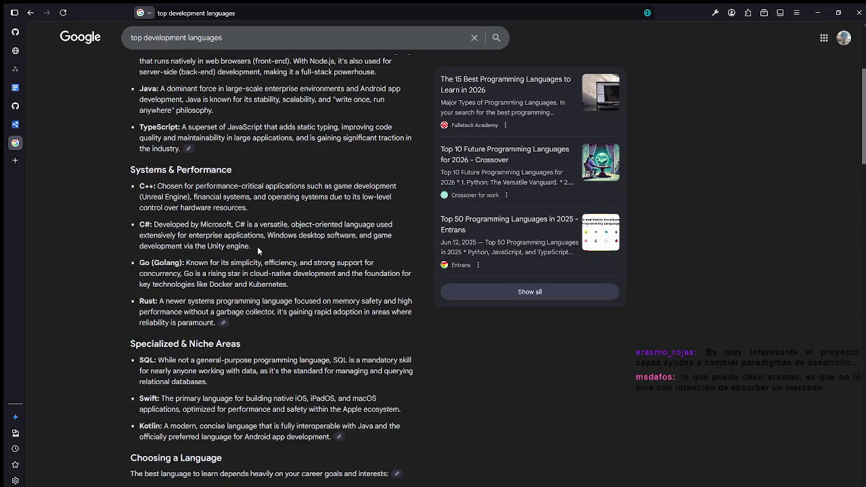
double_click(143, 181)
click(149, 181)
scroll(167, 216, up, 2)
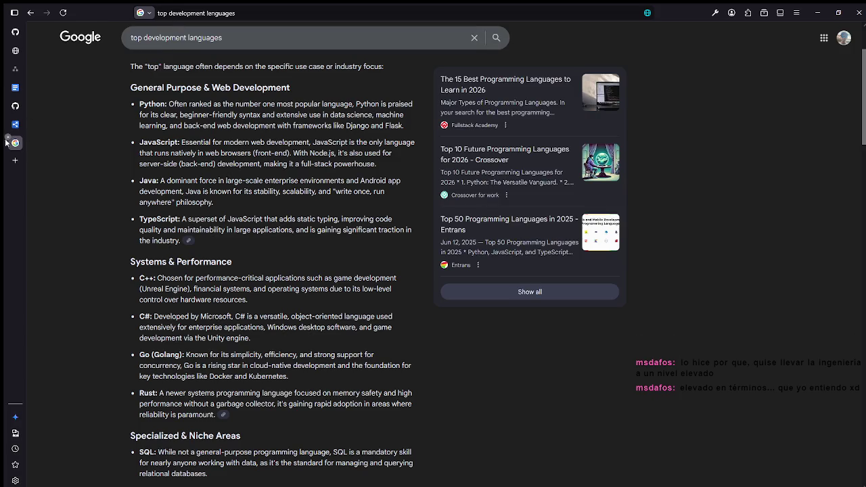
click(15, 105)
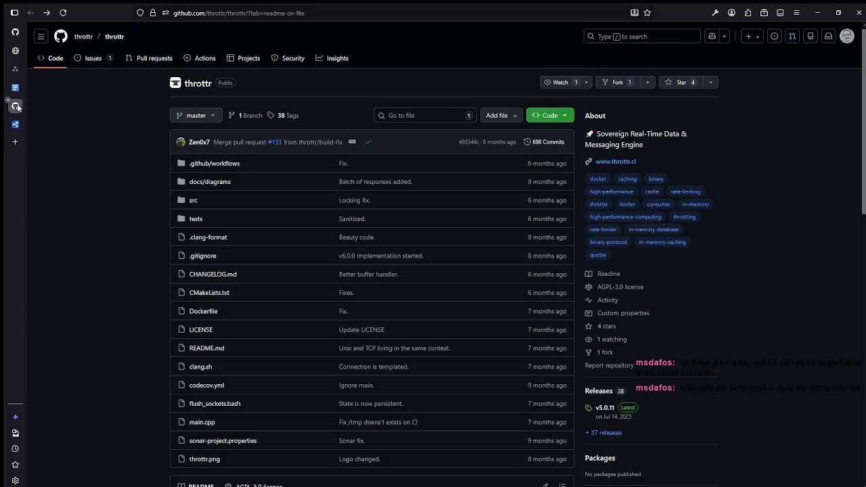
Step: View the repository's Stargazers list, then go back to the file list
scroll(549, 180, down, 1)
scroll(549, 180, down, 1)
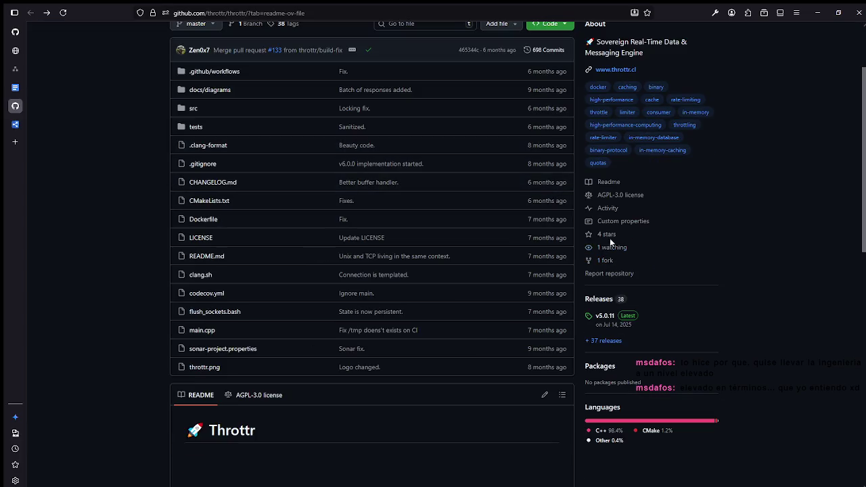
click(590, 235)
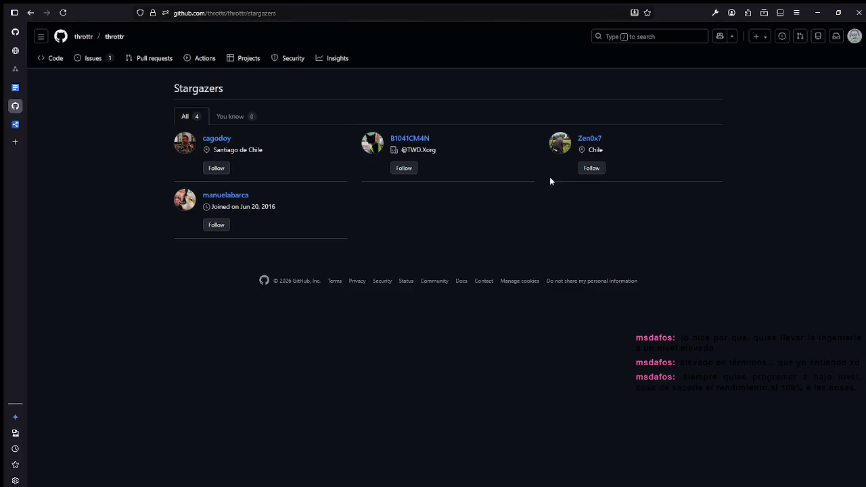
key(alt+Left)
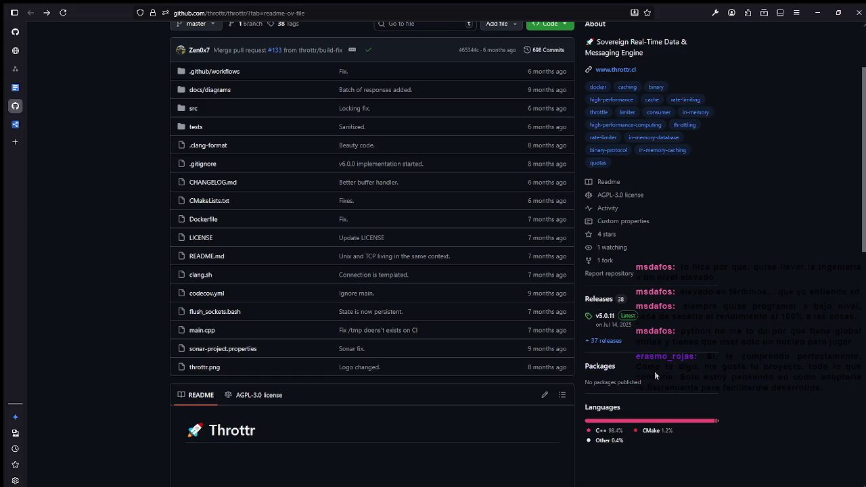
Step: Open and dismiss the Watch options, recheck the 4 stargazers, and return to Code
scroll(560, 345, up, 2)
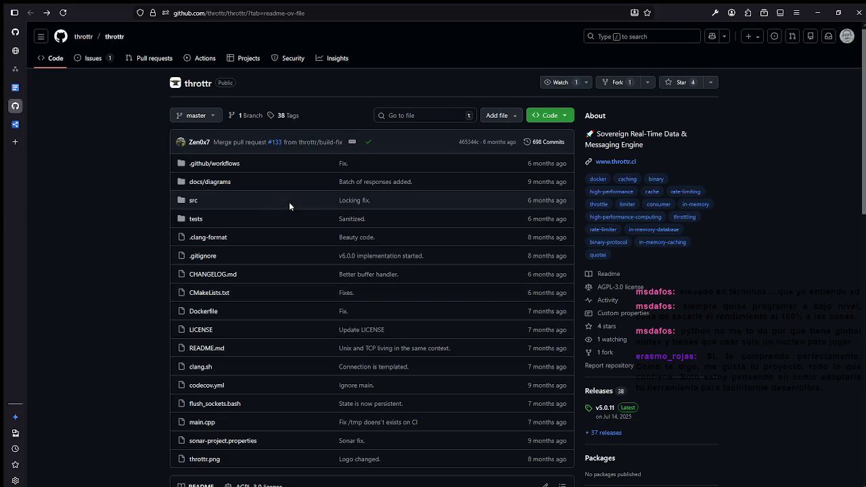
scroll(602, 190, down, 2)
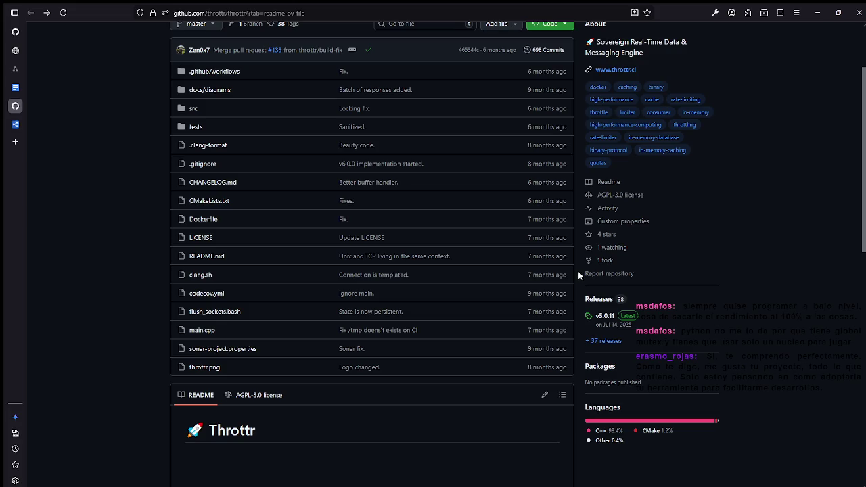
scroll(526, 230, up, 3)
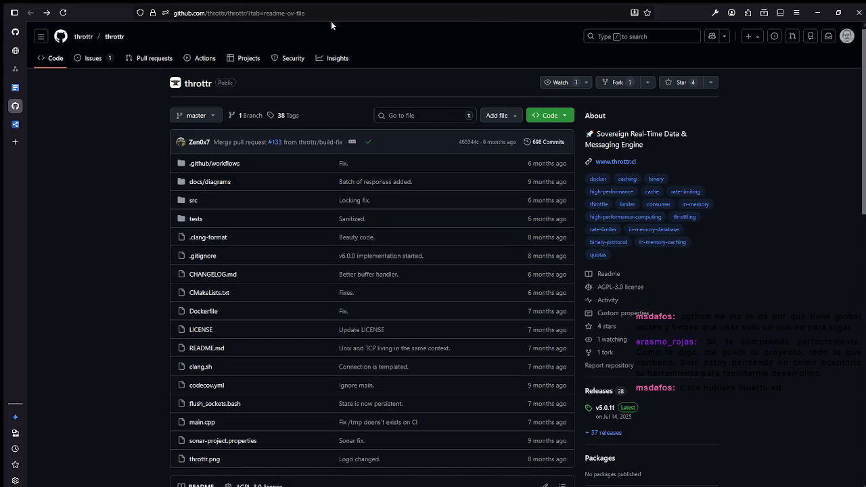
click(587, 83)
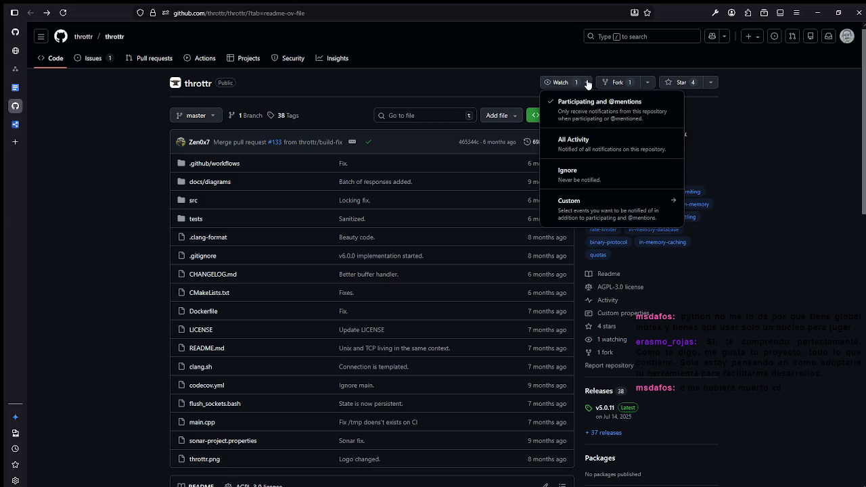
click(587, 83)
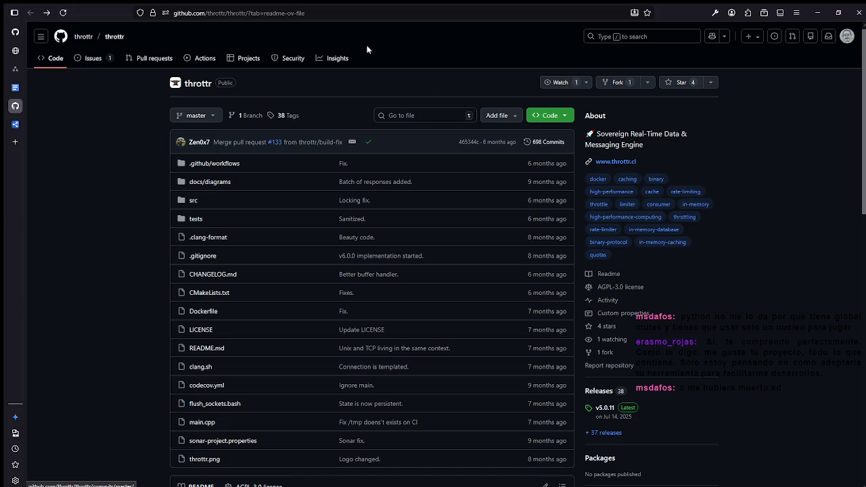
scroll(735, 271, down, 3)
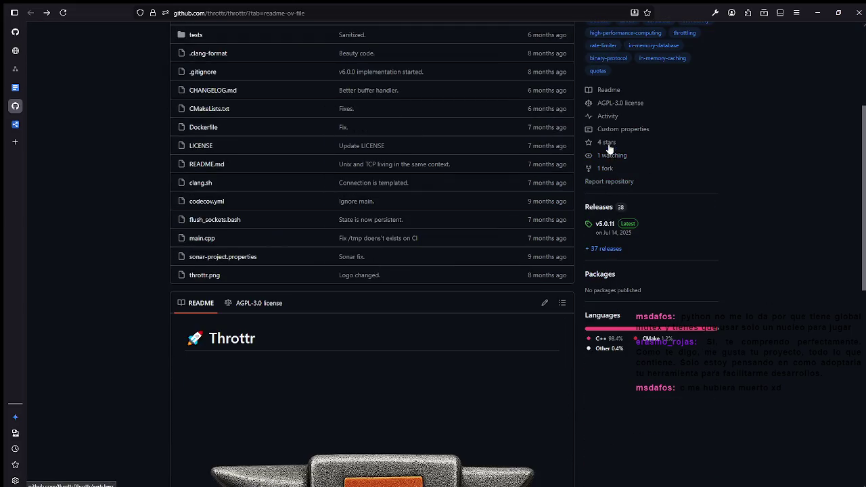
scroll(609, 149, up, 2)
scroll(591, 194, down, 1)
click(591, 191)
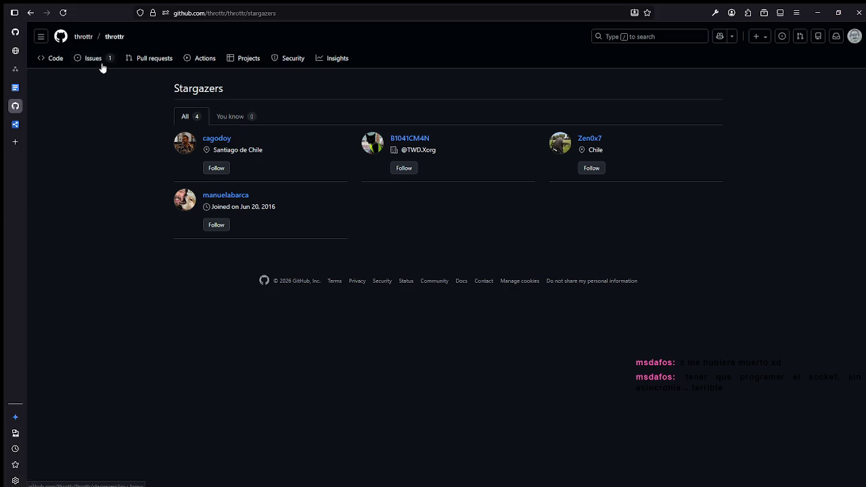
click(60, 63)
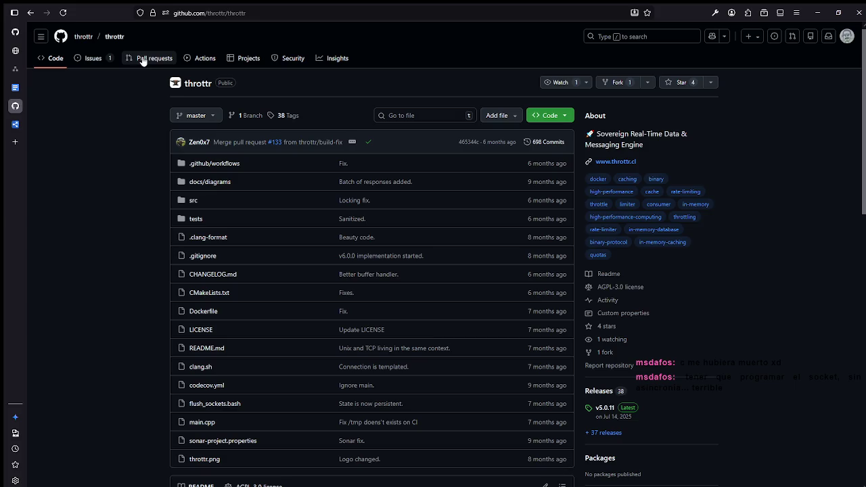
Step: Star the throttr repository so it reads Starred 5, after peeking at clone options
click(535, 118)
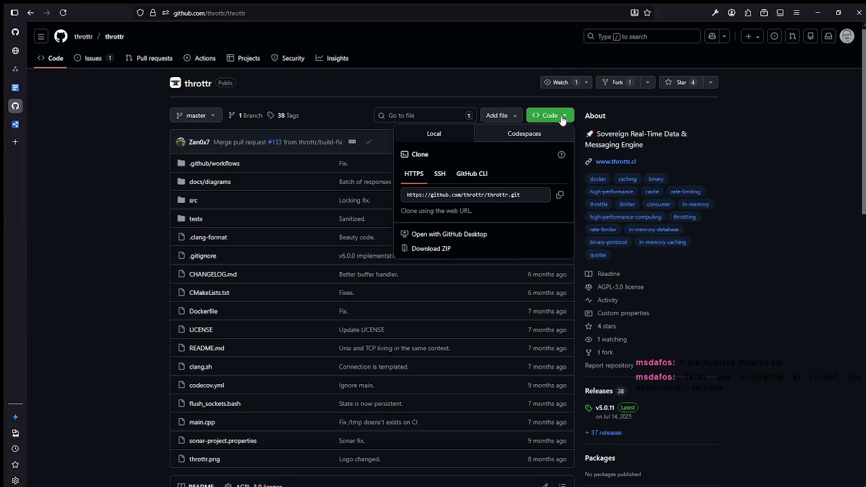
click(561, 119)
click(675, 85)
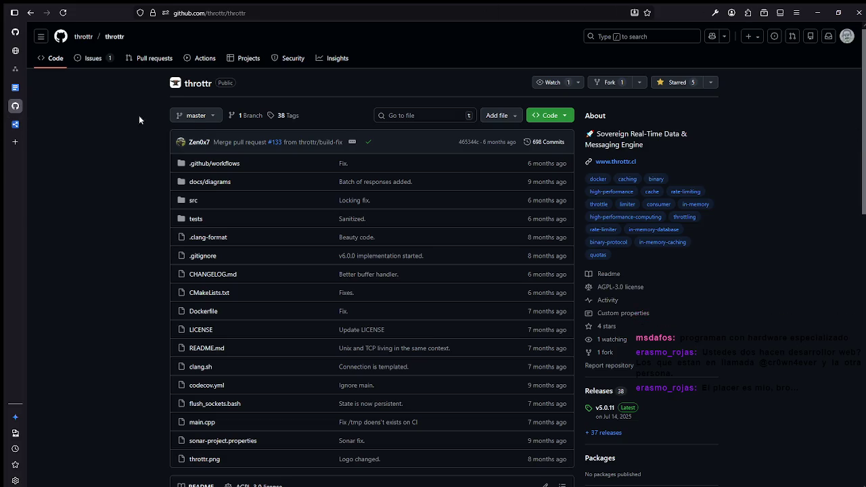
click(13, 70)
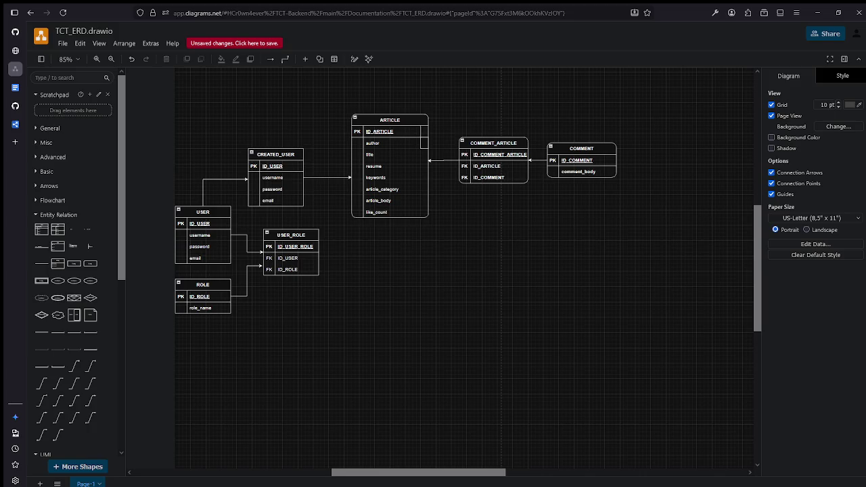
mouse_move(301, 198)
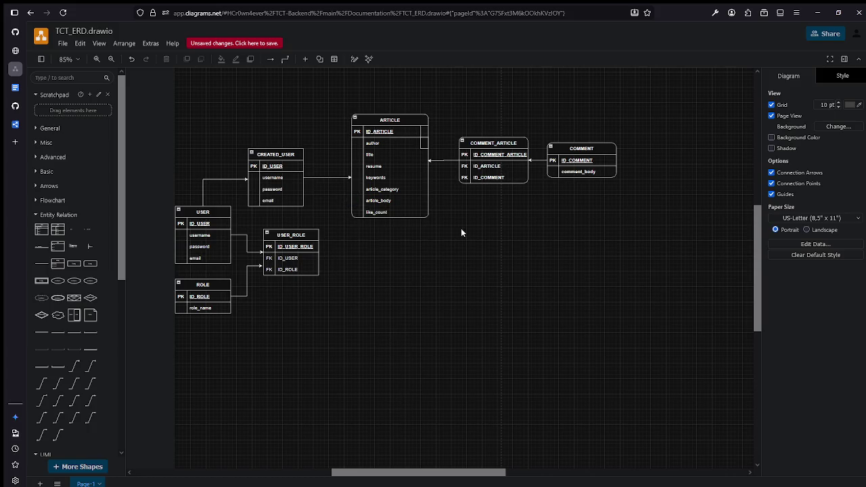
click(203, 285)
click(338, 233)
drag(492, 116, 586, 184)
scroll(474, 207, up, 5)
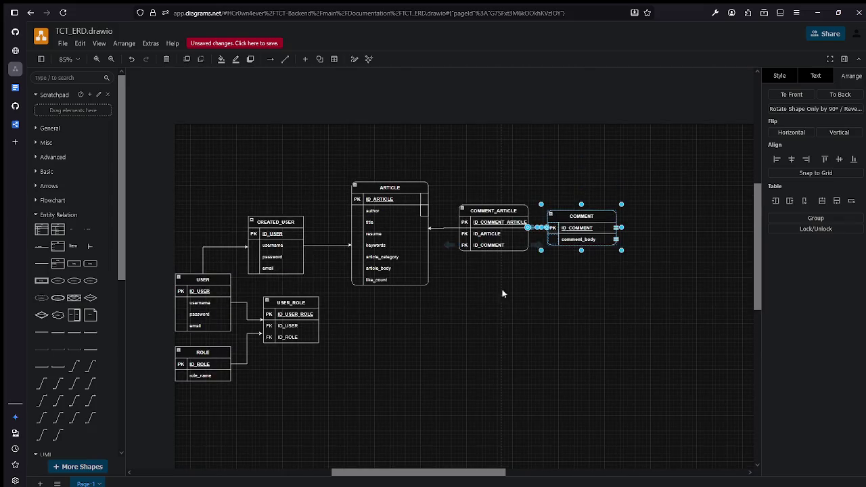
click(503, 290)
scroll(447, 203, down, 2)
scroll(446, 193, up, 5)
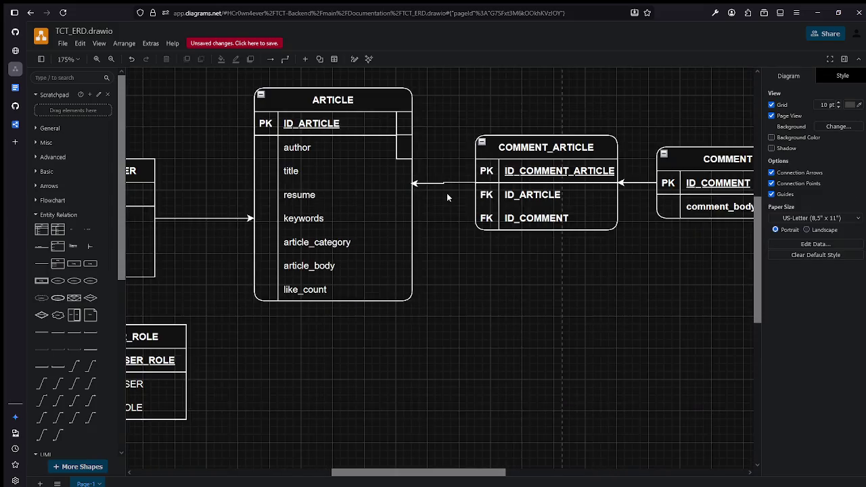
scroll(461, 193, down, 6)
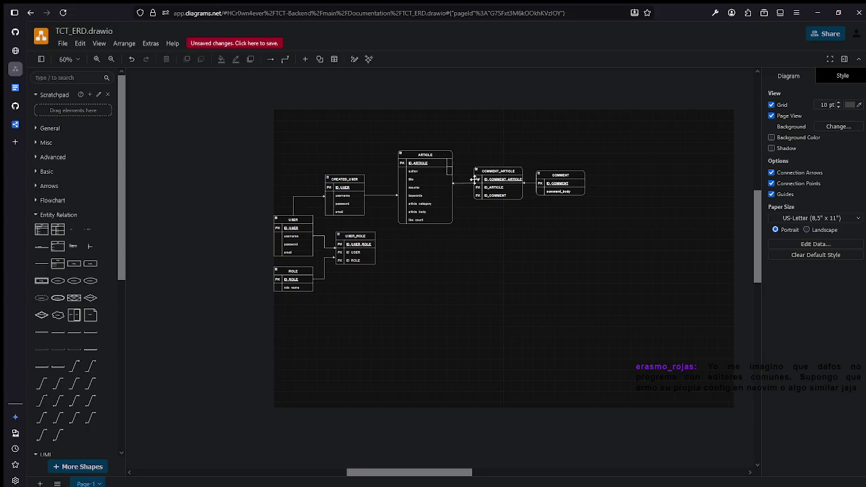
click(15, 50)
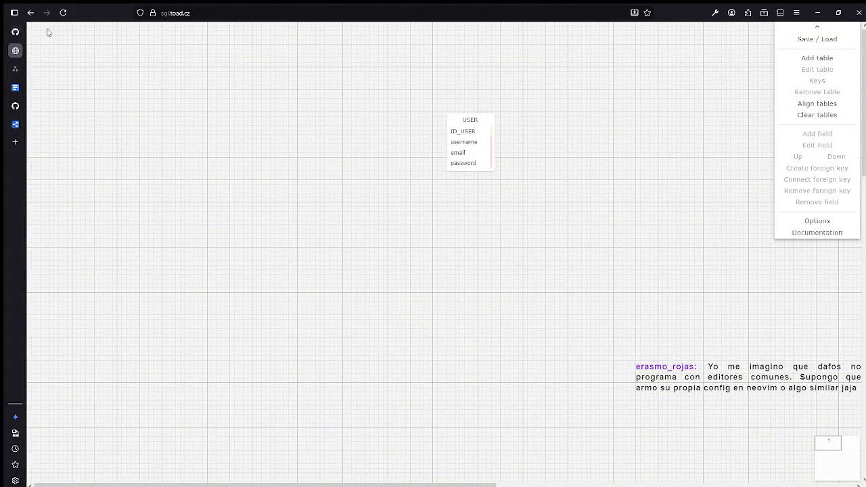
Step: Read the SQL Designer page's full URL, then switch to the dbdiagram.io editor
click(169, 13)
click(223, 15)
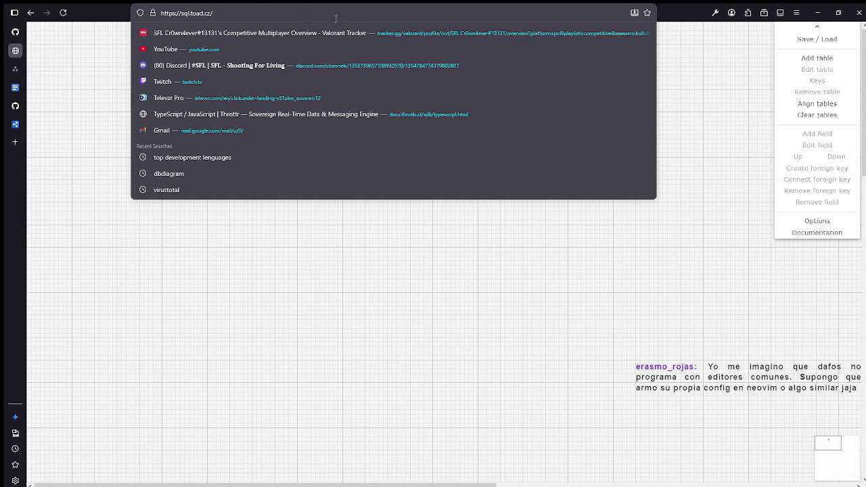
click(718, 127)
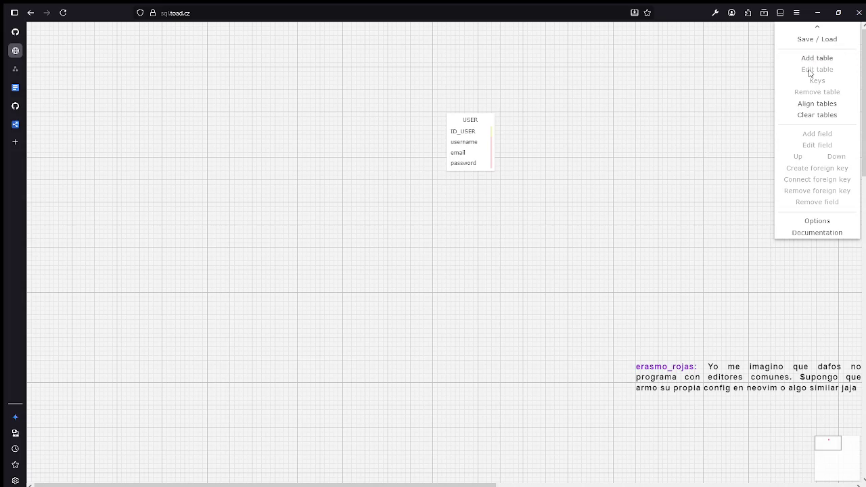
click(16, 124)
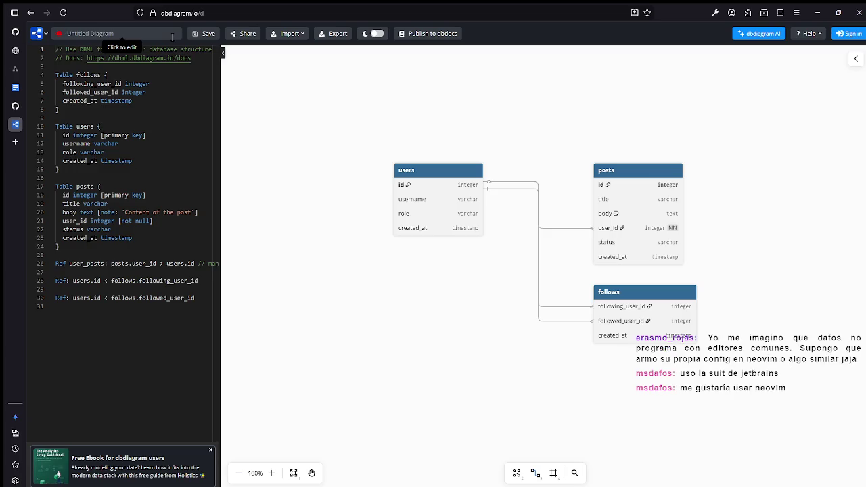
mouse_move(187, 326)
mouse_down()
mouse_move(41, 172)
mouse_move(24, 113)
mouse_up()
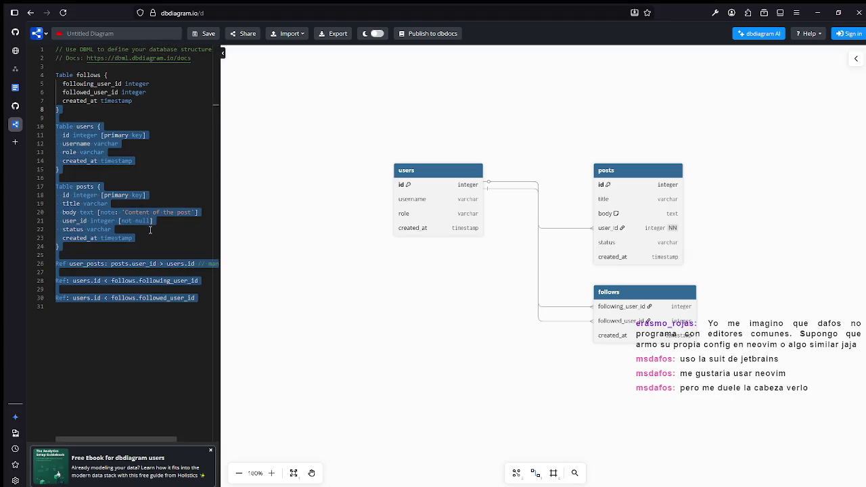
click(192, 335)
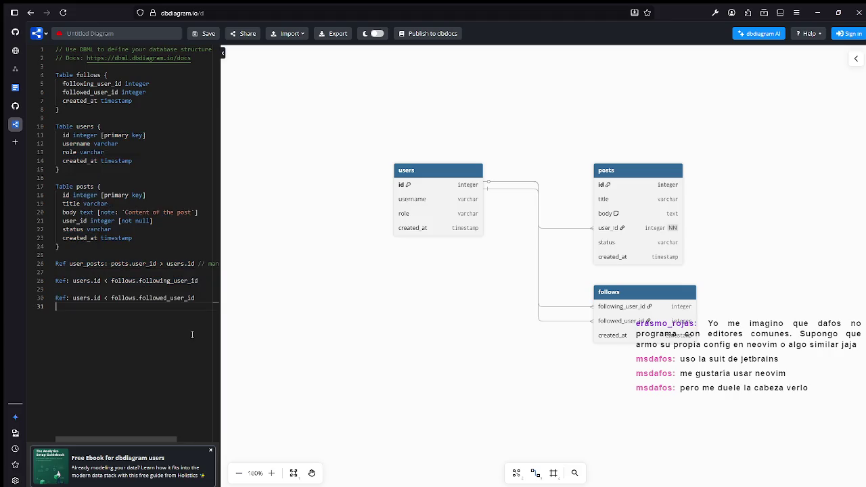
click(211, 450)
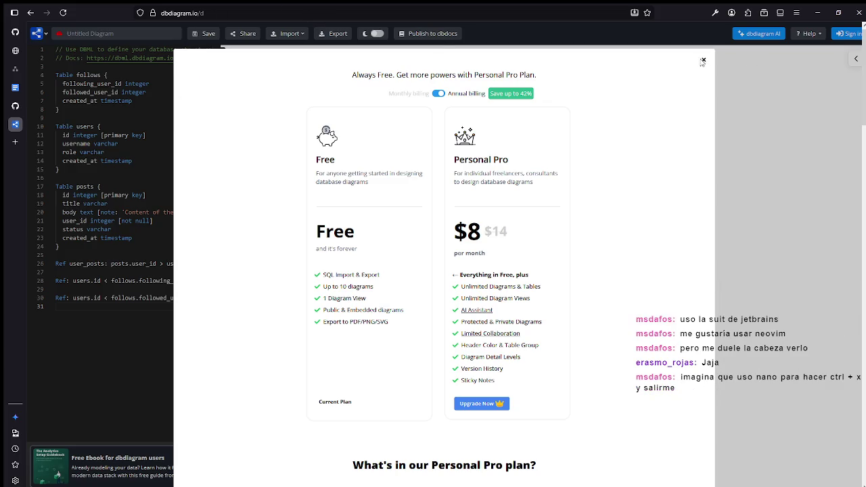
click(703, 62)
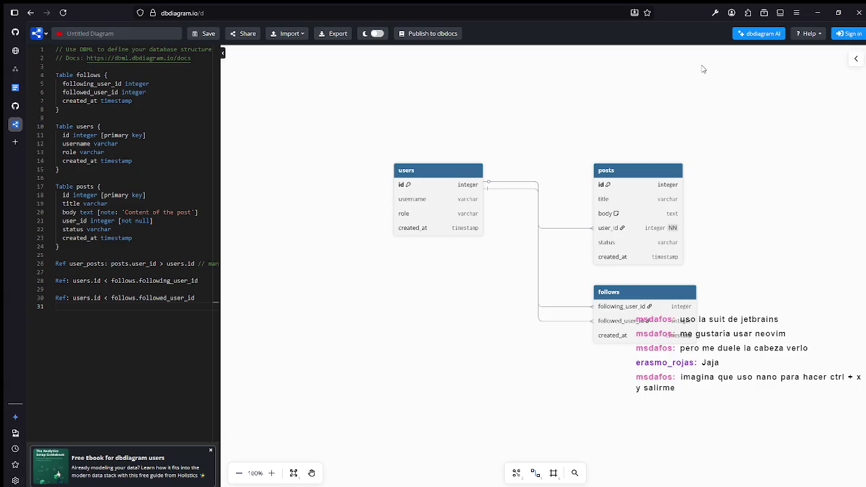
mouse_move(160, 371)
mouse_down()
mouse_move(101, 203)
mouse_move(57, 109)
mouse_up()
click(96, 245)
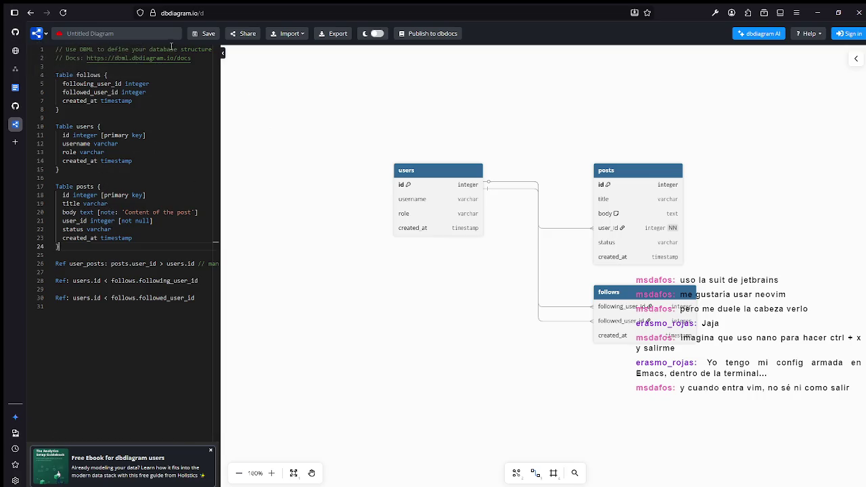
click(15, 106)
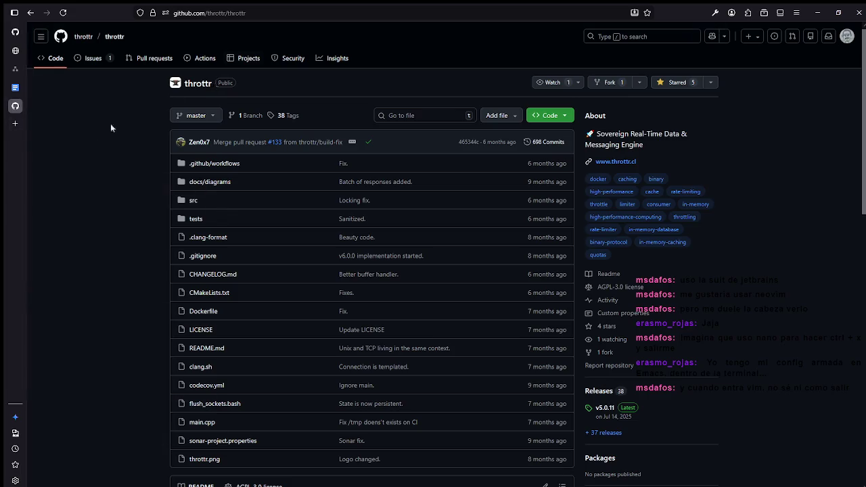
Step: Switch via the TCT Journal Backlog document to the TCT_ERD diagram in diagrams.net
click(15, 87)
click(12, 69)
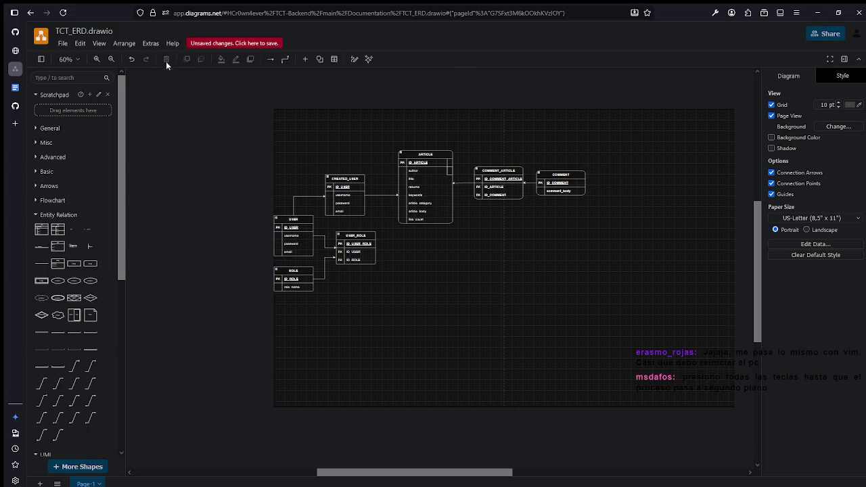
Step: Save the TCT_ERD diagram with File > Save, confirming the commit with OK
click(63, 43)
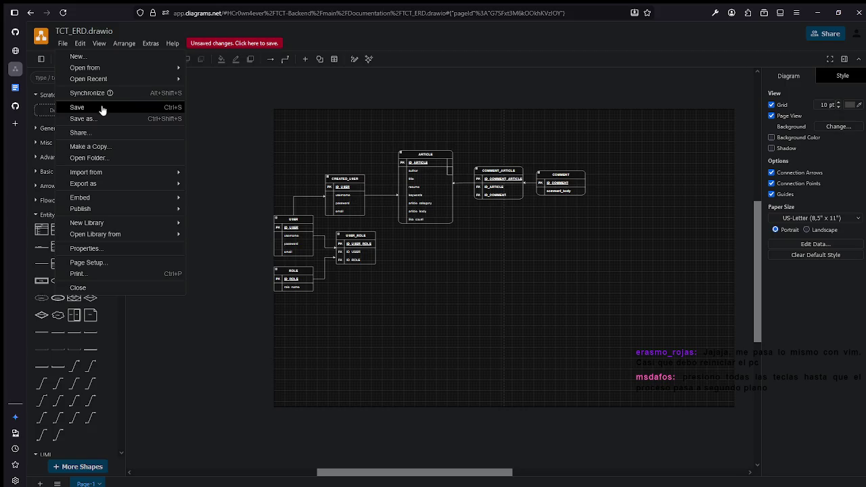
click(101, 109)
click(519, 265)
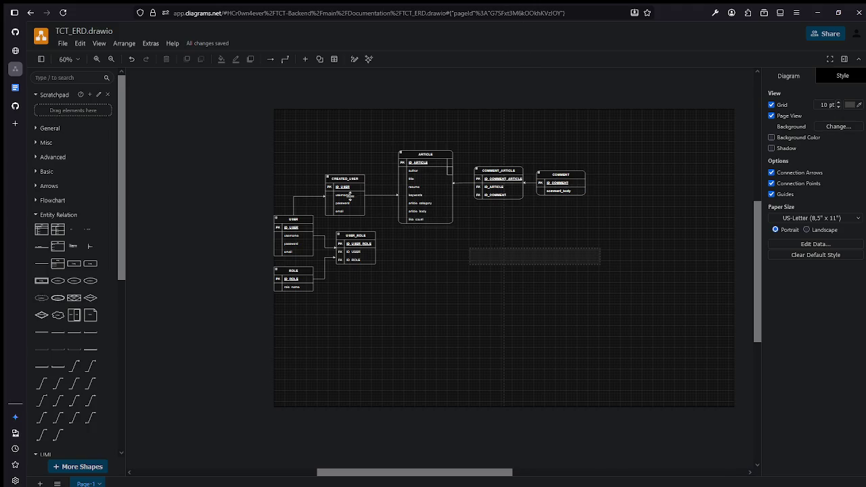
Step: Drag-select several diagram tables, clear the selection, then move to the TCT Journal Backlog
mouse_move(597, 310)
mouse_down()
mouse_move(573, 308)
mouse_move(312, 147)
mouse_up()
click(519, 231)
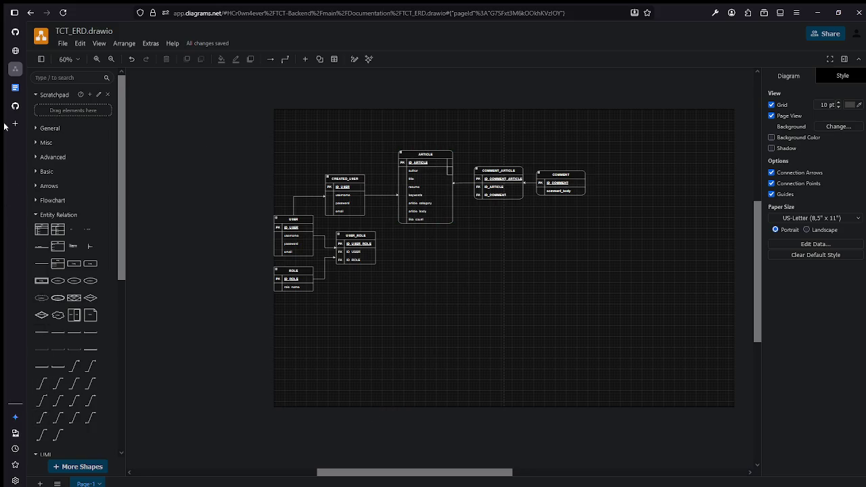
click(15, 88)
Step: Scroll through the TCT Journal Backlog requirements, then switch to the throttr GitHub repository
scroll(335, 230, up, 5)
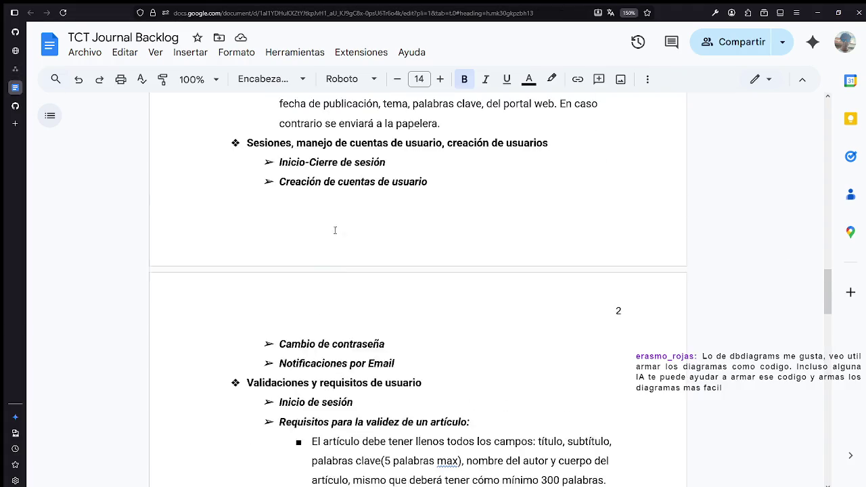
scroll(334, 230, up, 8)
scroll(345, 220, down, 6)
scroll(355, 207, up, 7)
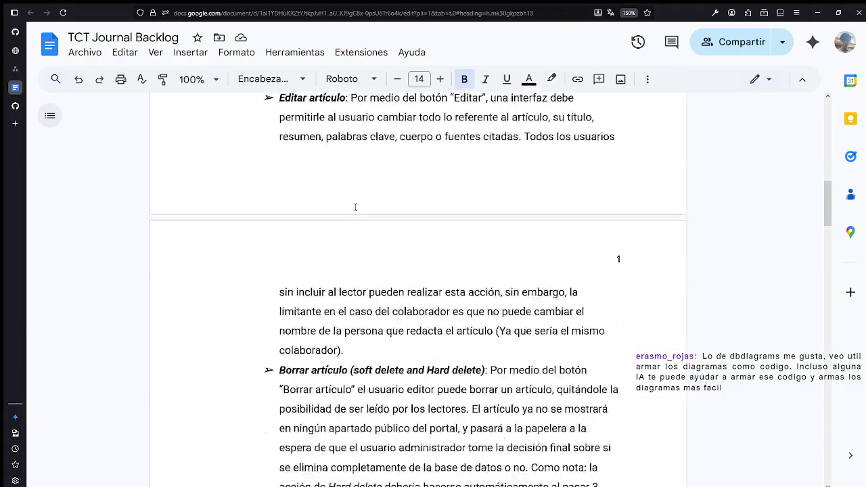
scroll(355, 207, up, 10)
scroll(359, 194, down, 2)
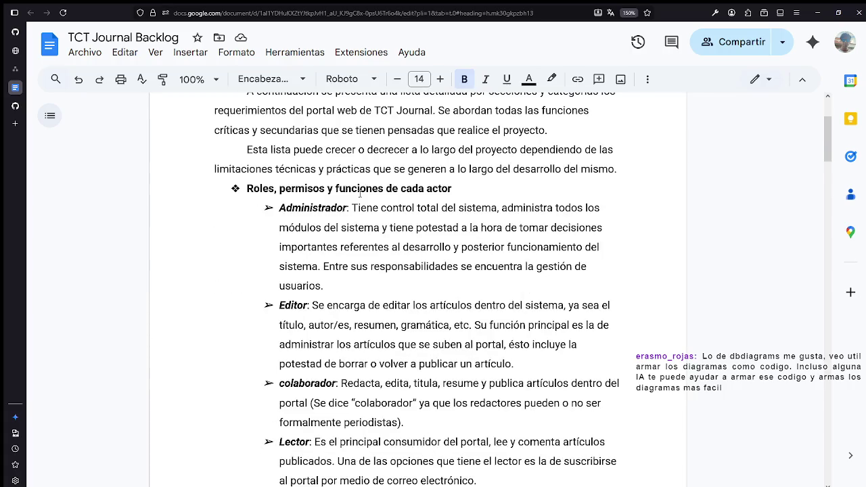
scroll(359, 194, down, 3)
scroll(362, 194, up, 5)
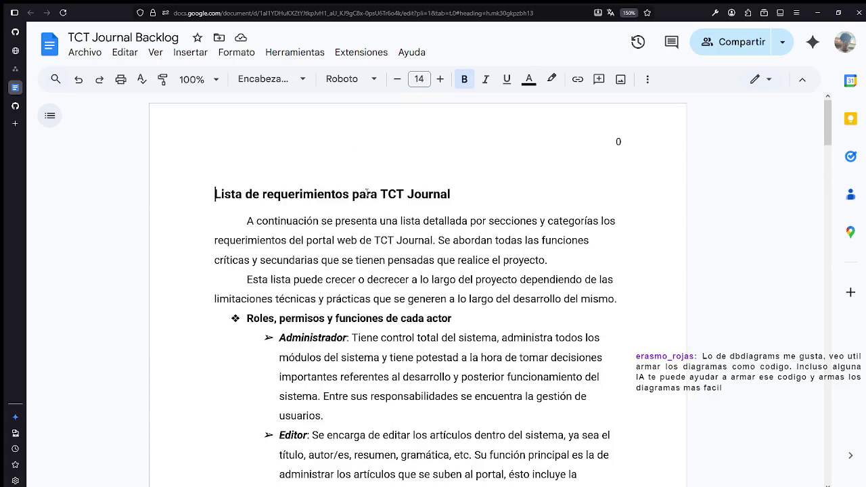
scroll(372, 192, down, 2)
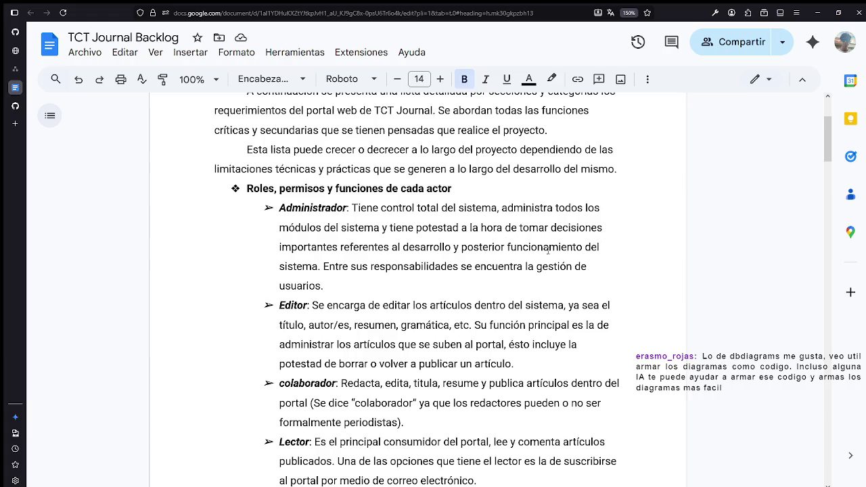
scroll(453, 244, down, 1)
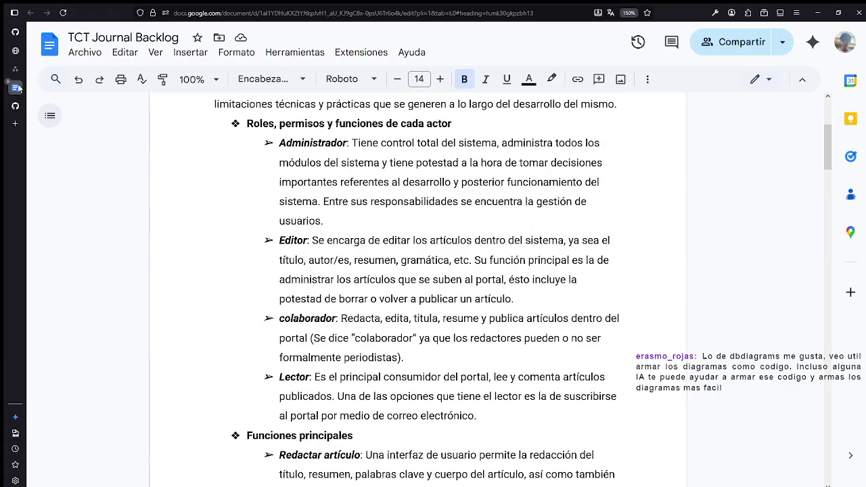
click(15, 105)
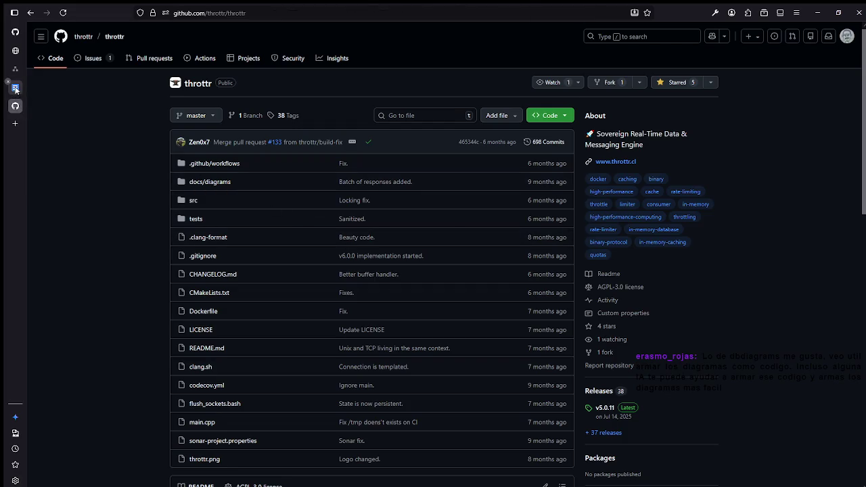
Step: In TCT_ERD, zoom in, select the ARTICLE table, and zoom back out to 125%
click(15, 88)
click(14, 71)
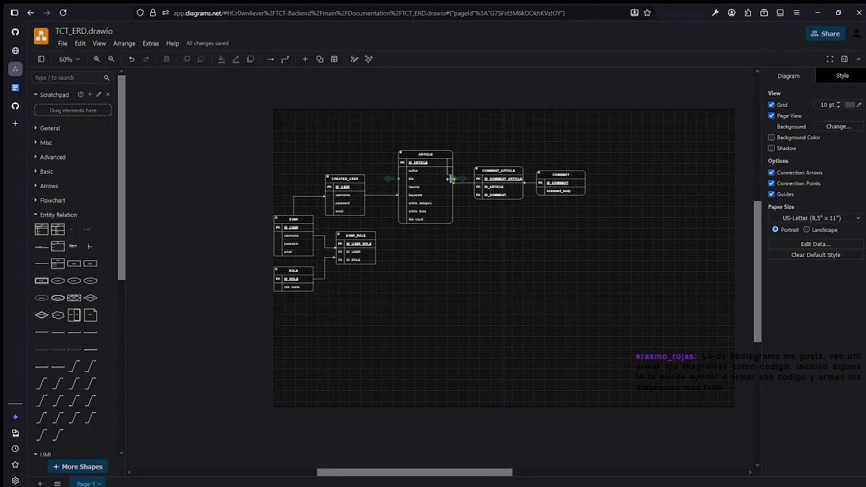
scroll(456, 180, up, 5)
scroll(458, 181, up, 3)
scroll(457, 178, down, 2)
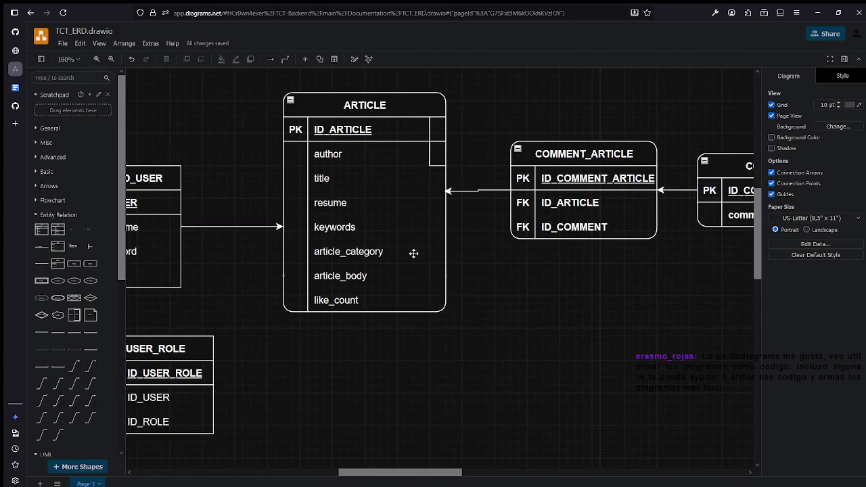
click(333, 253)
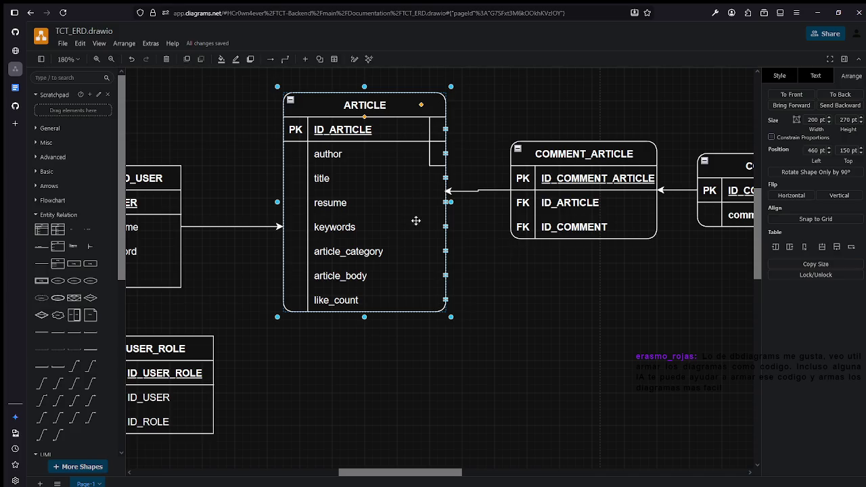
scroll(432, 190, down, 2)
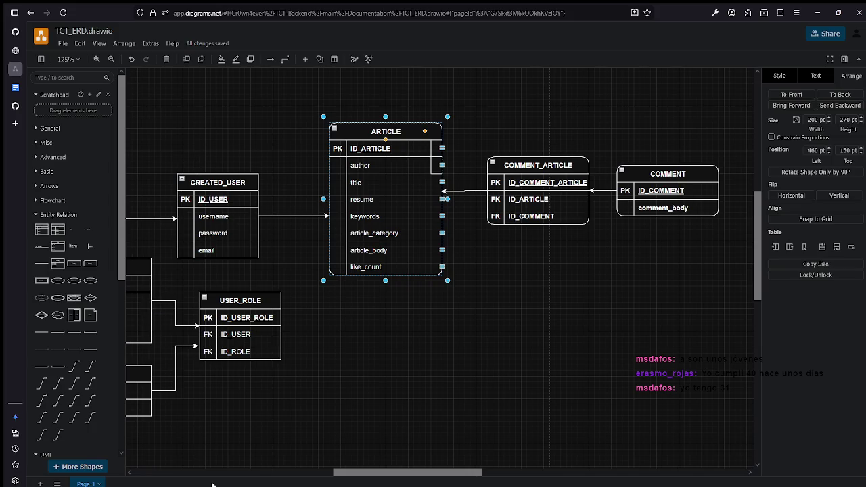
click(330, 347)
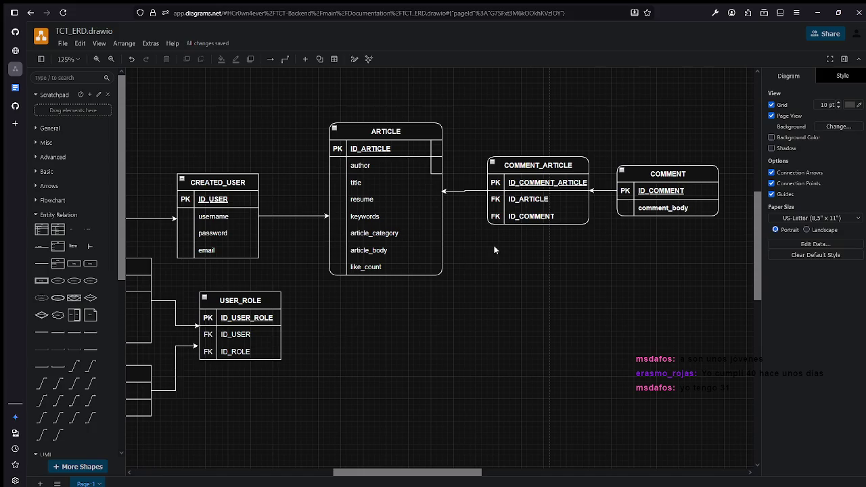
click(469, 193)
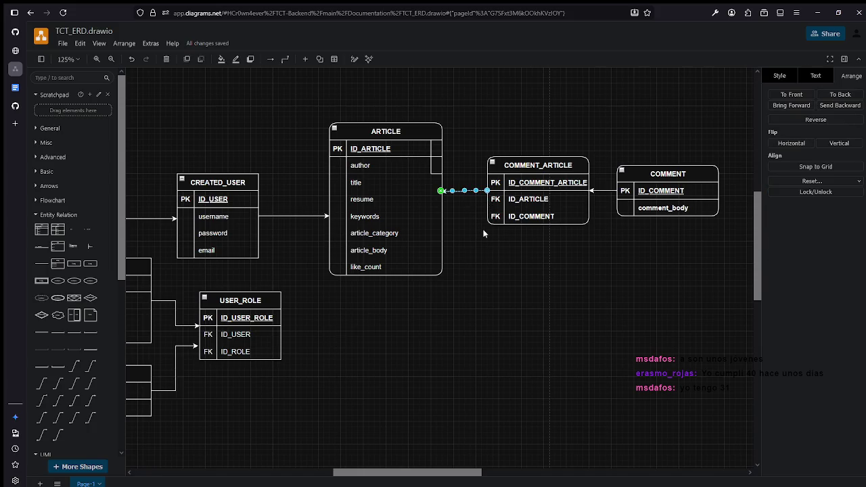
click(675, 277)
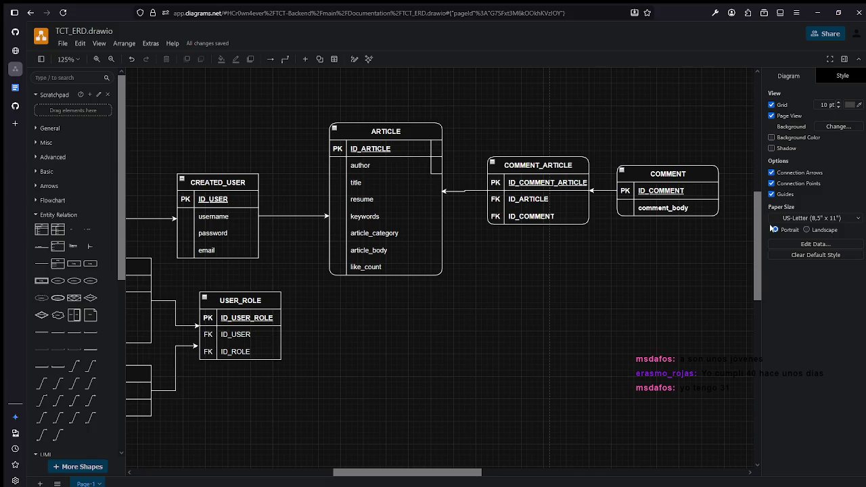
mouse_move(760, 213)
mouse_down()
mouse_move(760, 195)
mouse_move(757, 222)
mouse_up()
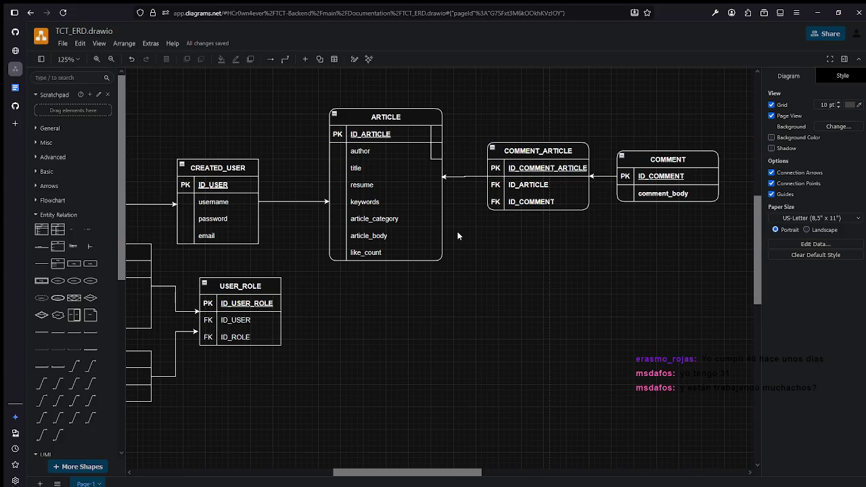
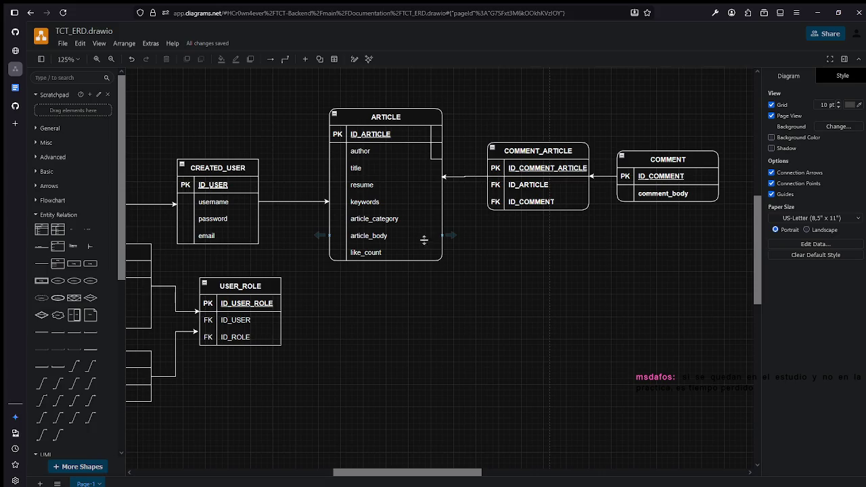
Step: Move the ARTICLE table left beside CREATED_USER, nudging it slightly right and up into place
drag(418, 131, 366, 126)
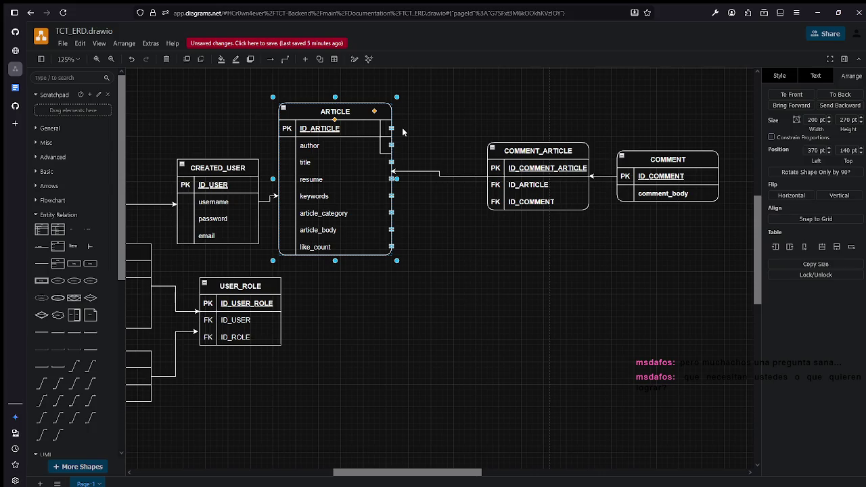
mouse_move(355, 121)
mouse_down()
mouse_move(380, 117)
mouse_move(377, 107)
mouse_up()
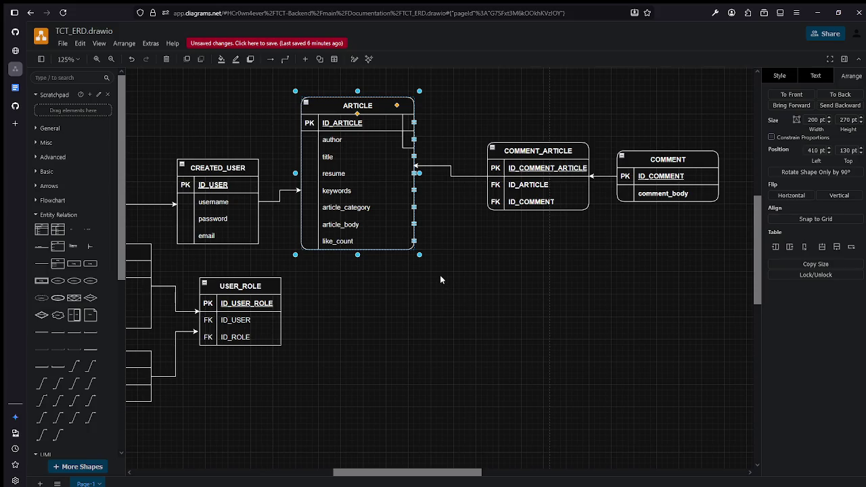
Step: Raise COMMENT_ARTICLE and then COMMENT level with the top rows of the ARTICLE table
click(469, 201)
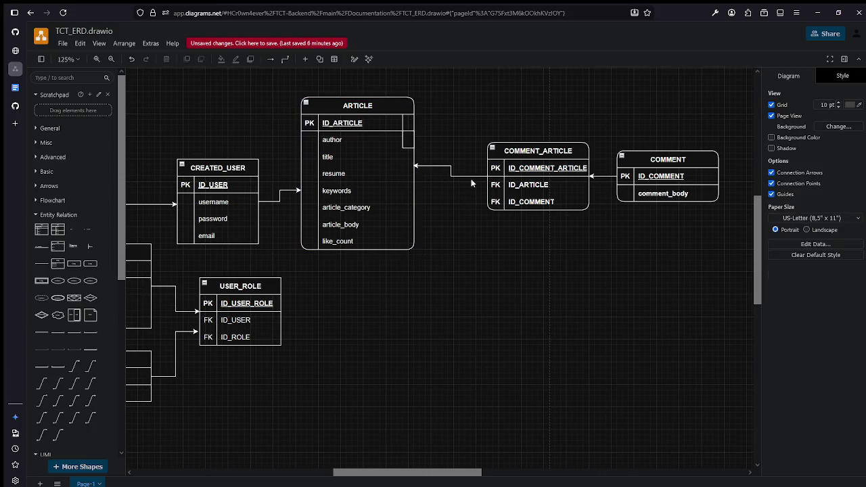
mouse_move(529, 151)
mouse_down()
mouse_move(504, 139)
mouse_move(509, 127)
mouse_up()
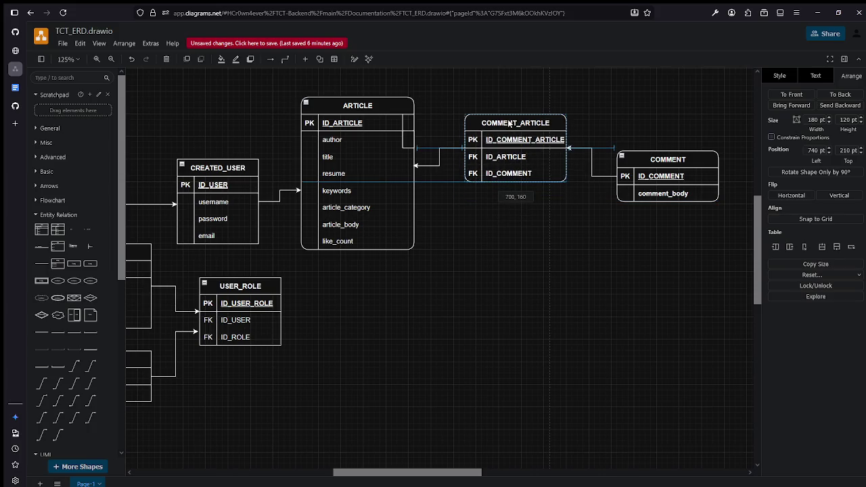
click(551, 220)
drag(655, 162, 654, 142)
click(653, 243)
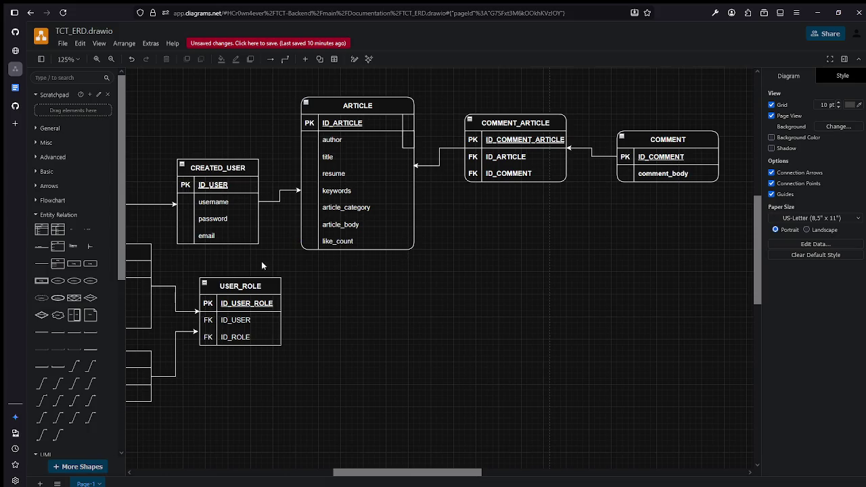
mouse_move(376, 471)
mouse_down()
mouse_move(246, 470)
mouse_move(368, 460)
mouse_move(359, 456)
mouse_up()
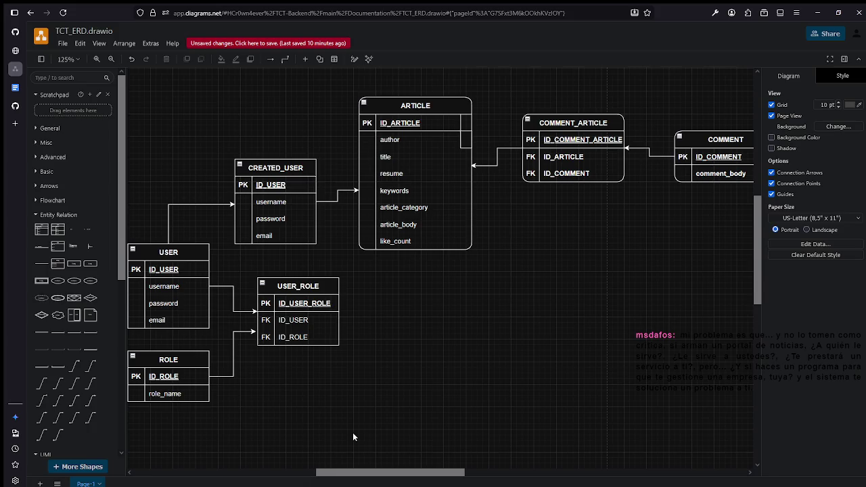
drag(354, 472, 332, 474)
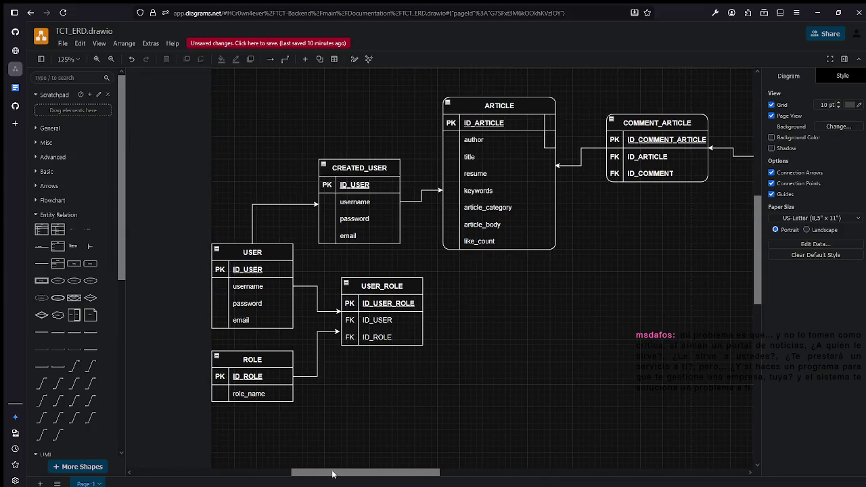